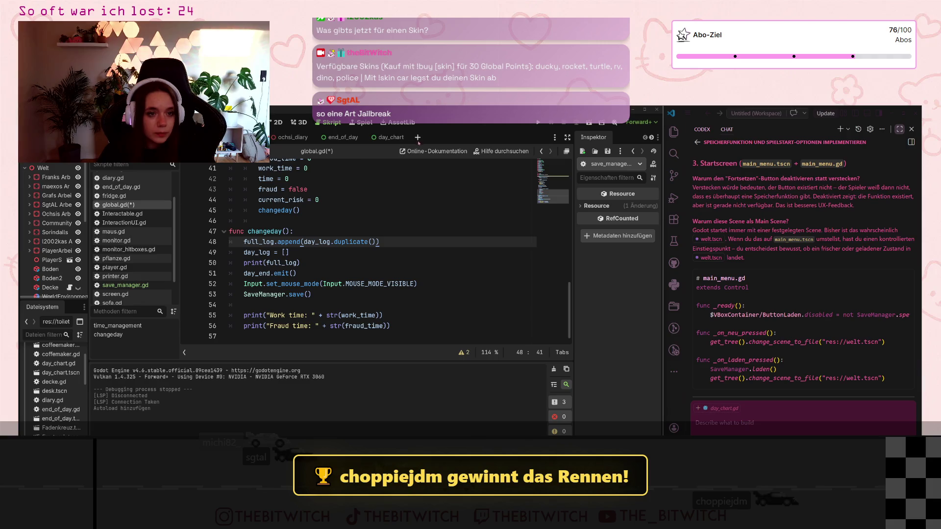
# Create a new empty scene with a user-interface (Control) root node.
pyautogui.hotkey('ctrl', 'n')
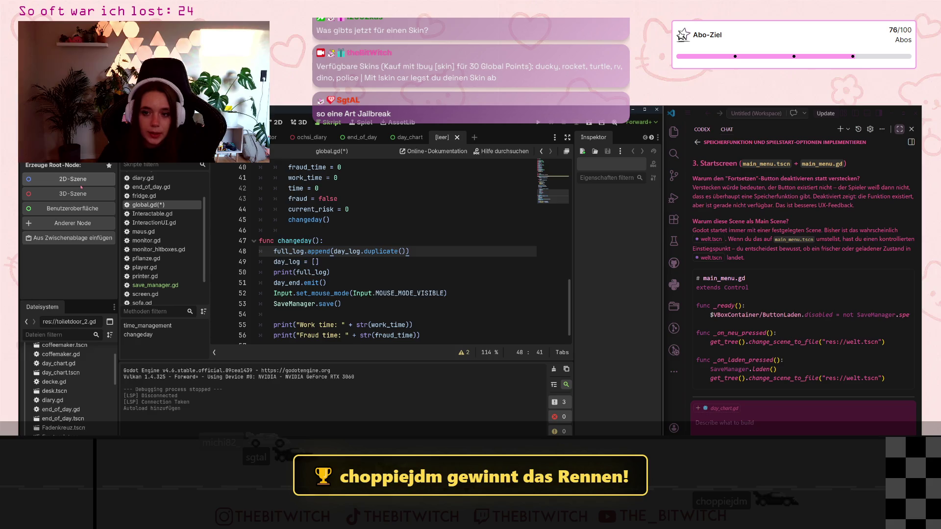
pyautogui.click(72, 208)
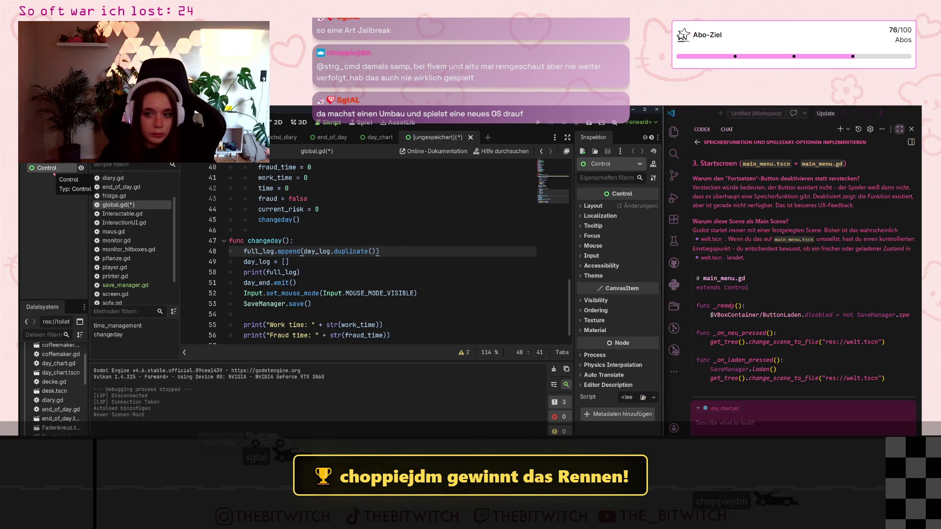
# Rename the Control root node to main_menu.
pyautogui.doubleClick(54, 169)
pyautogui.write('main_')
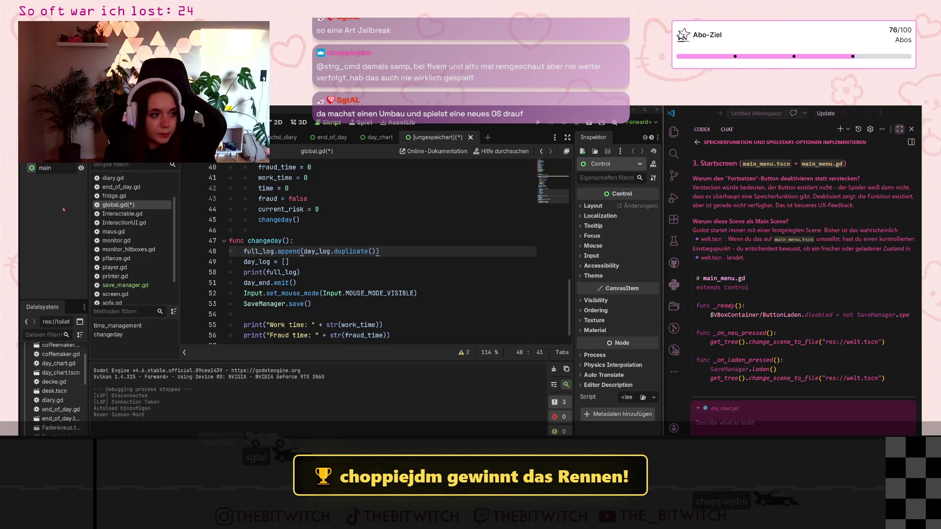
pyautogui.write('menu')
pyautogui.press('Return')
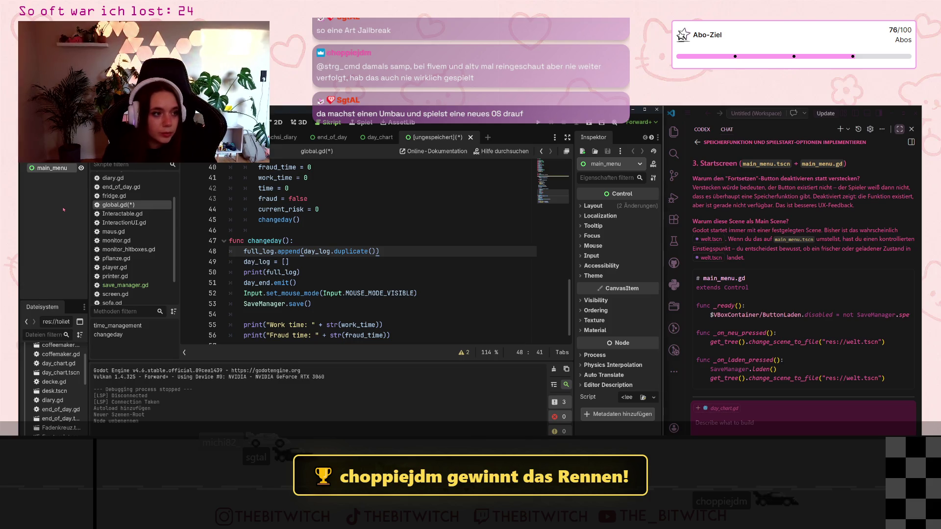
pyautogui.click(73, 153)
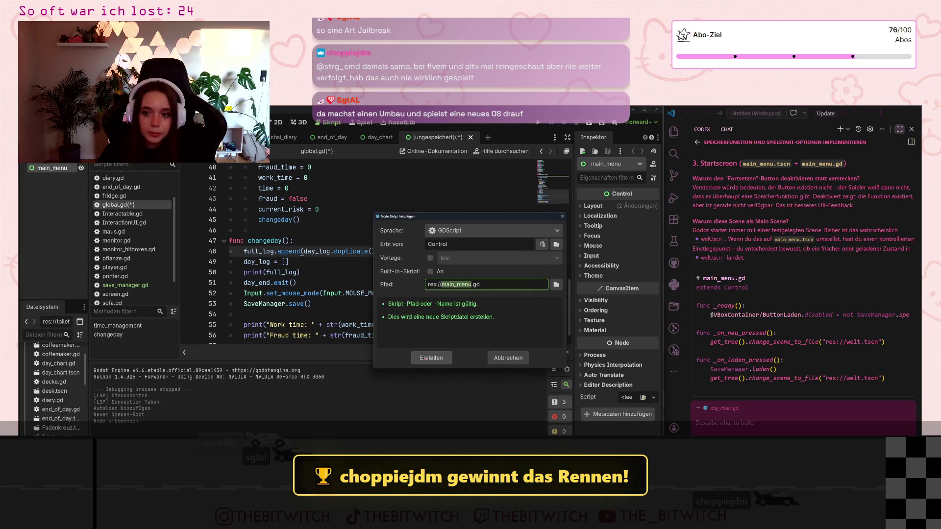
# Create the main_menu.gd script and save the scene as main_menu.tscn.
pyautogui.click(427, 359)
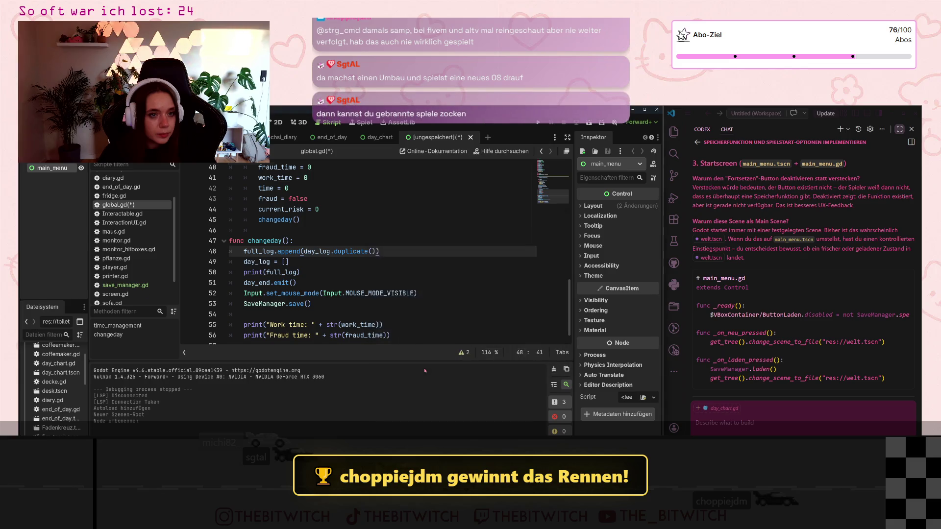
pyautogui.hotkey('ctrl', 's')
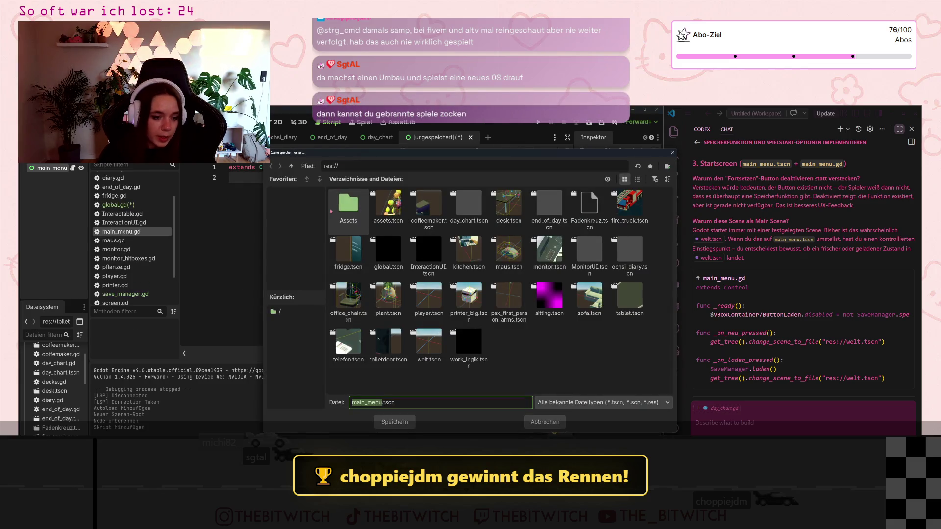
pyautogui.press('Return')
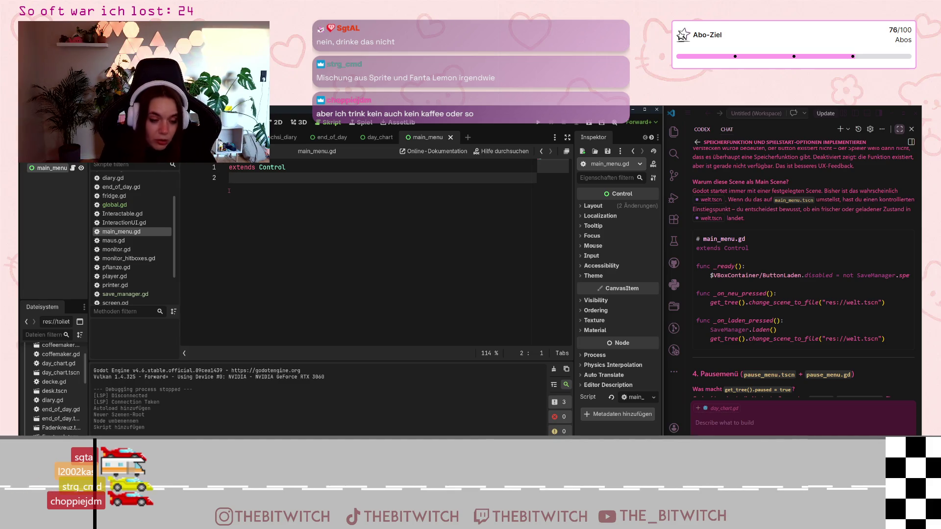
pyautogui.press('Return')
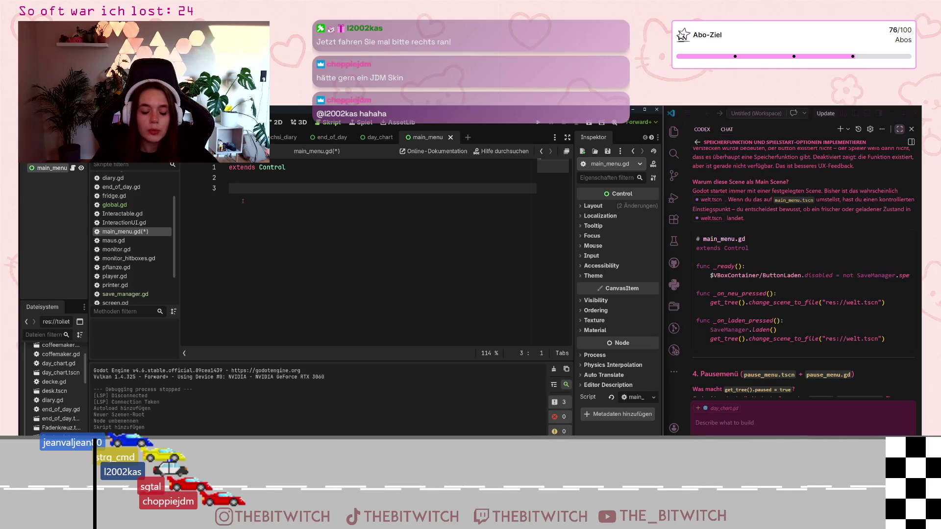
# Add func _ready(): to main_menu.gd with a '$' node reference as its first body line.
pyautogui.write('func _ready')
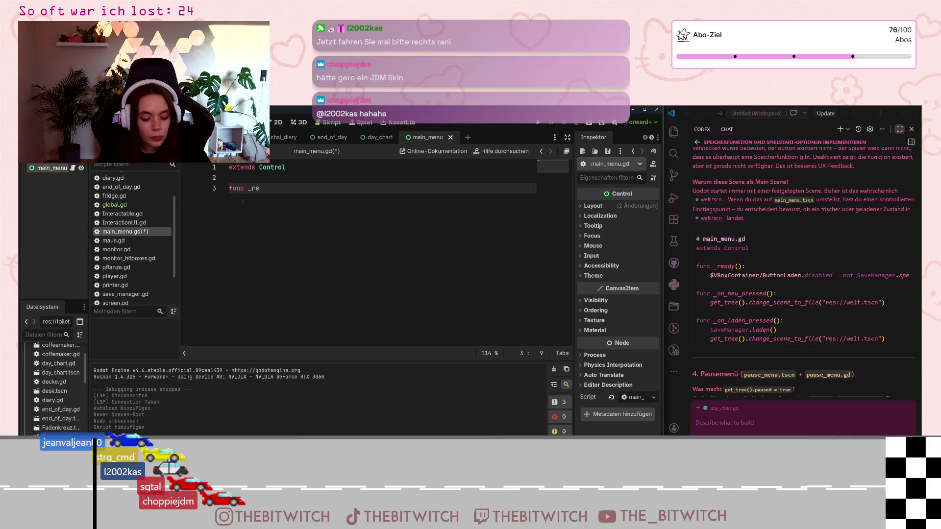
pyautogui.press('Return')
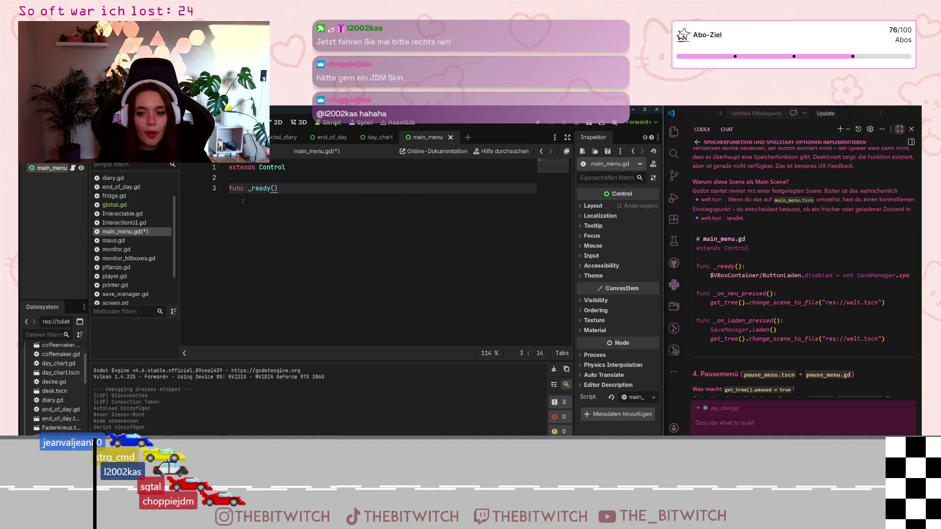
pyautogui.write(':')
pyautogui.press('Return')
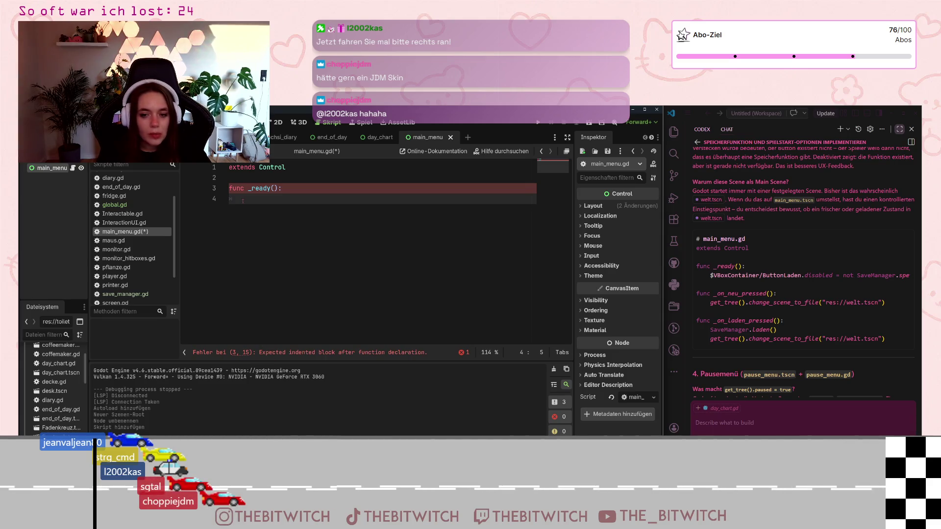
pyautogui.write('$')
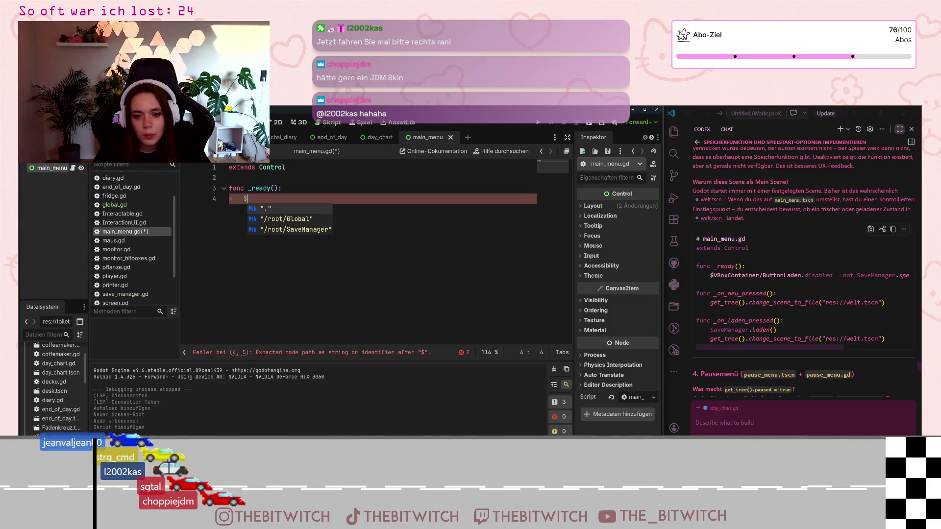
pyautogui.scroll(1, 747, 285)
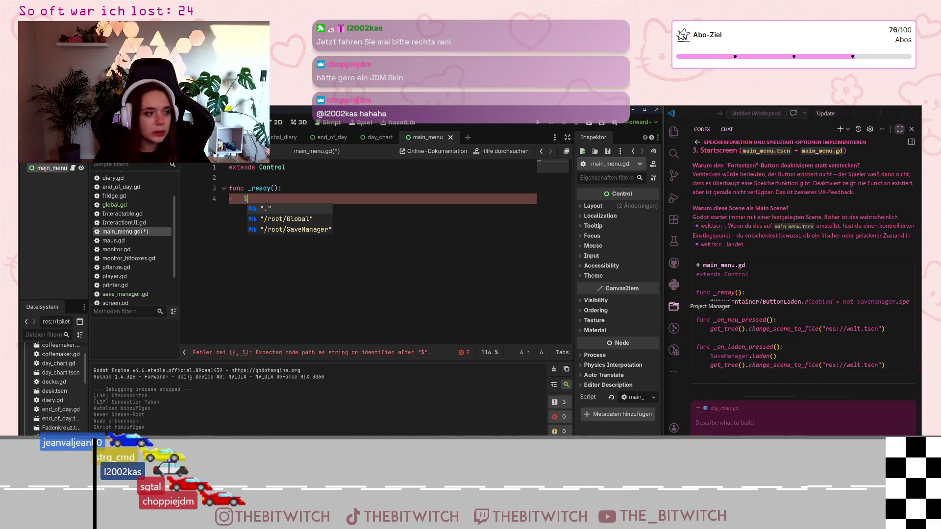
pyautogui.rightClick(55, 170)
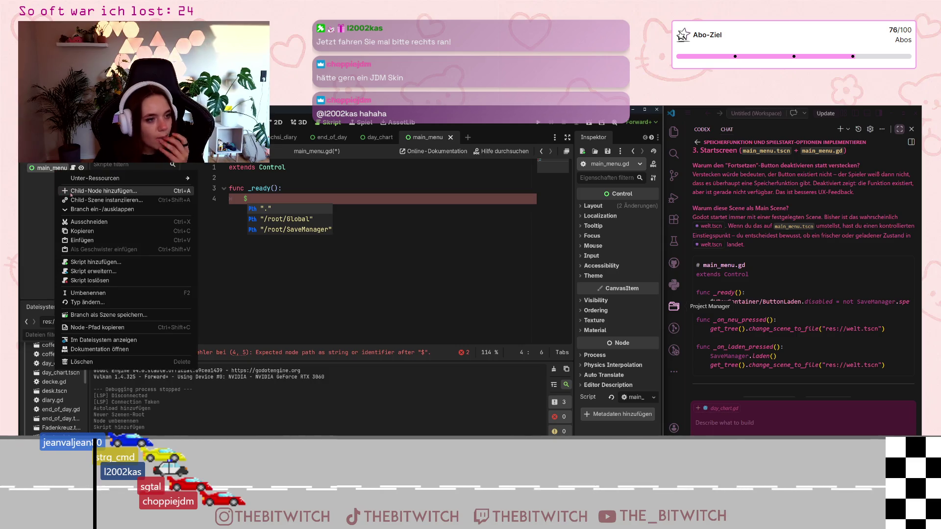
# Add a VBoxContainer child node under main_menu.
pyautogui.click(157, 201)
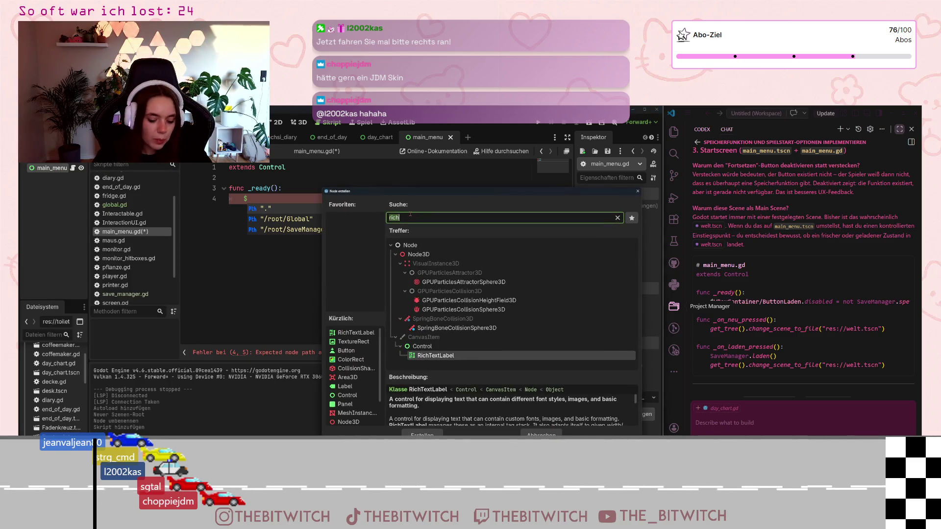
pyautogui.write('vbo')
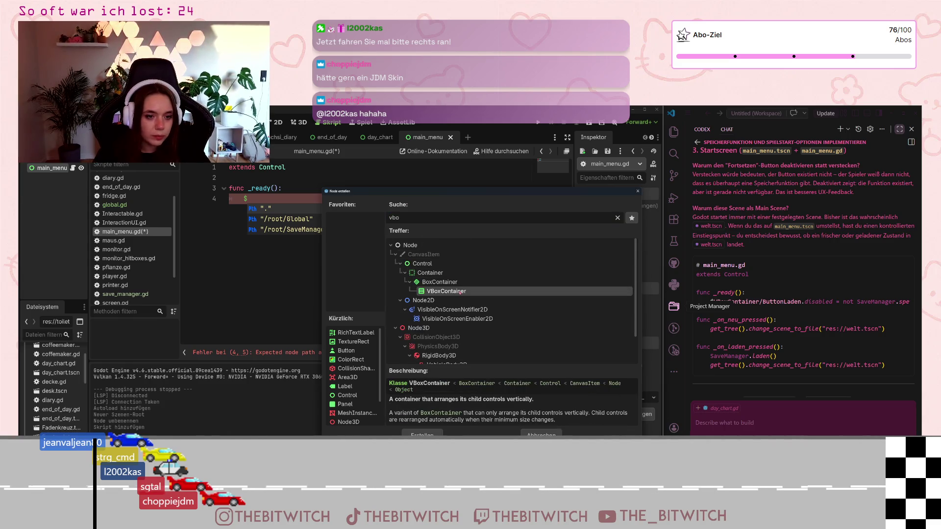
pyautogui.press('Return')
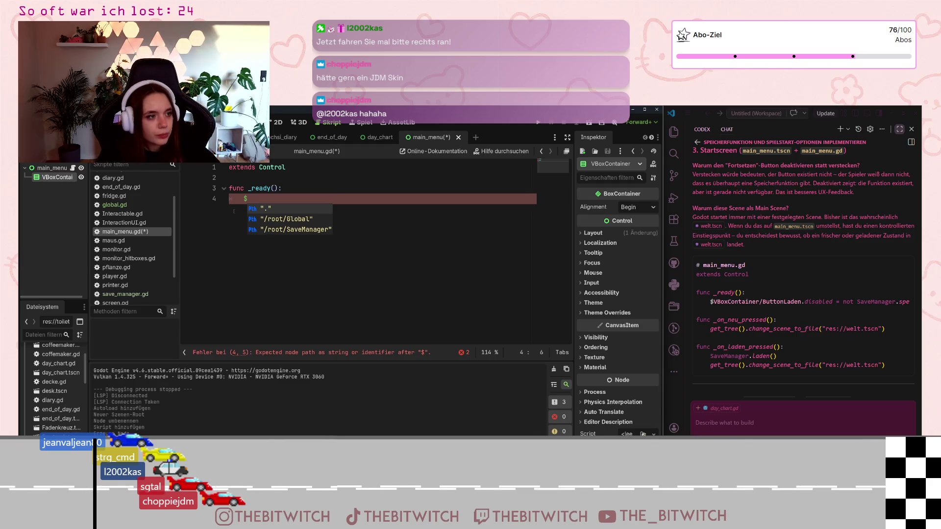
# Add a Button under VBoxContainer and rename it ButtonLaden.
pyautogui.rightClick(66, 180)
pyautogui.click(81, 189)
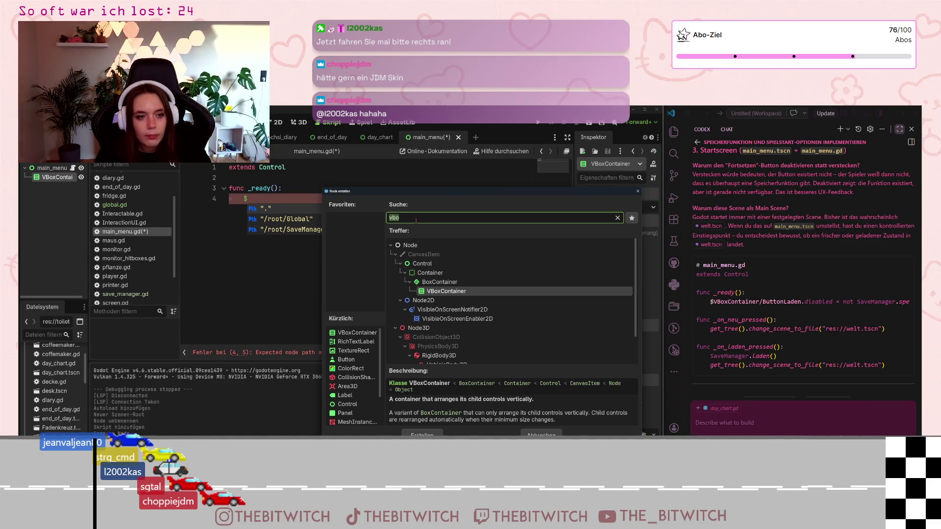
pyautogui.write('button')
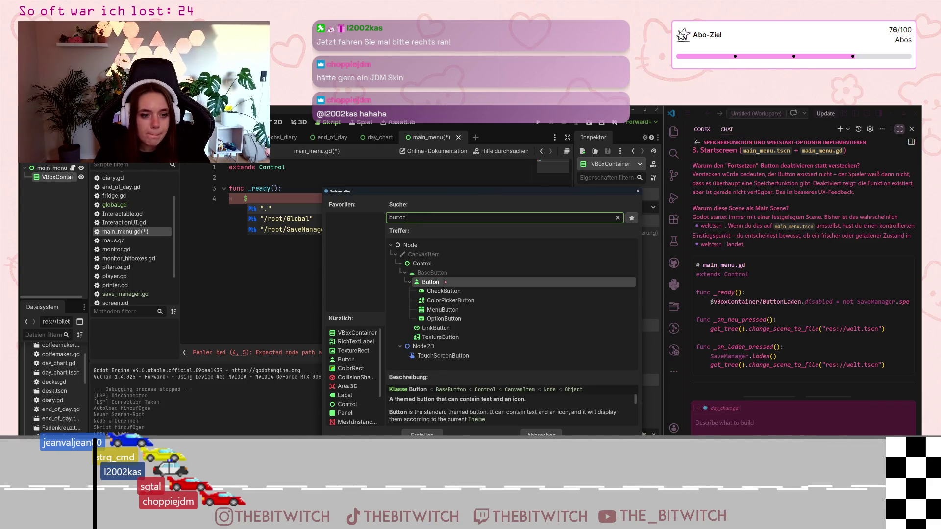
pyautogui.doubleClick(449, 284)
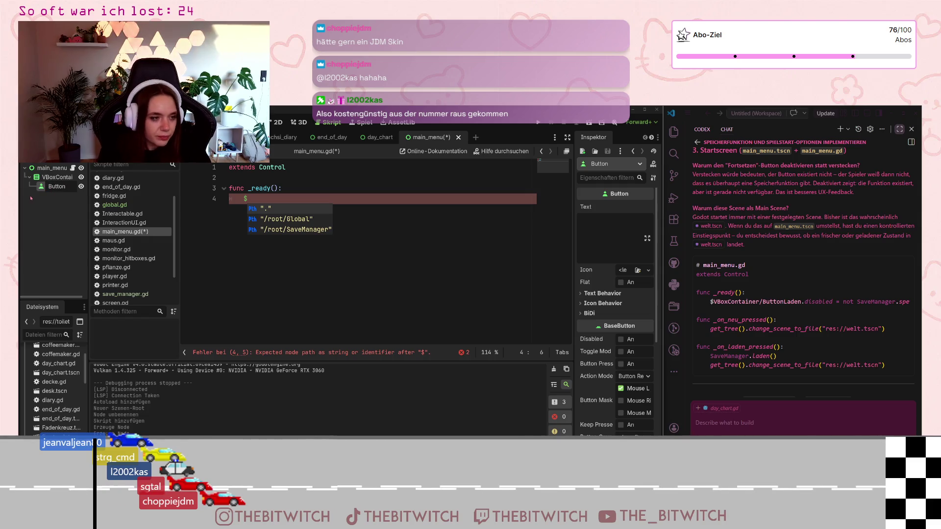
pyautogui.write('Laden')
pyautogui.press('Return')
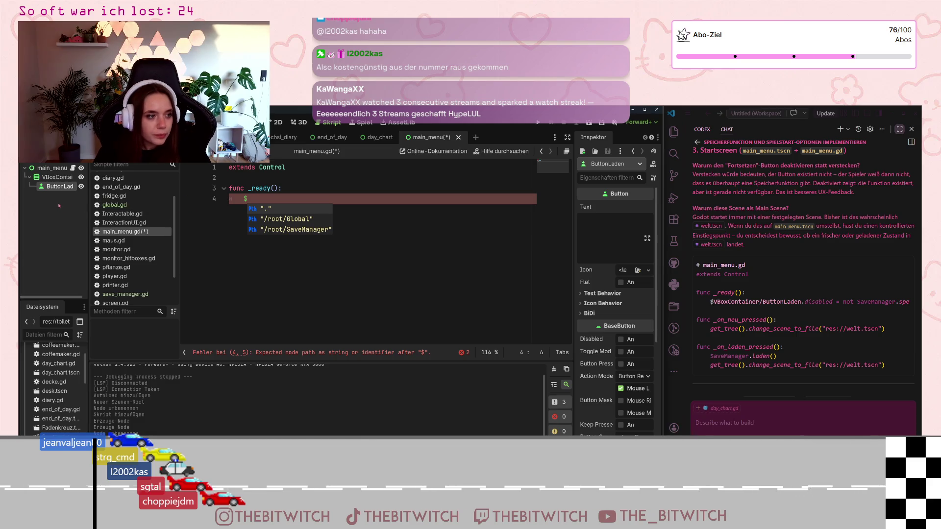
# Add a second Button node under VBoxContainer.
pyautogui.rightClick(55, 189)
pyautogui.click(49, 188)
pyautogui.rightClick(50, 188)
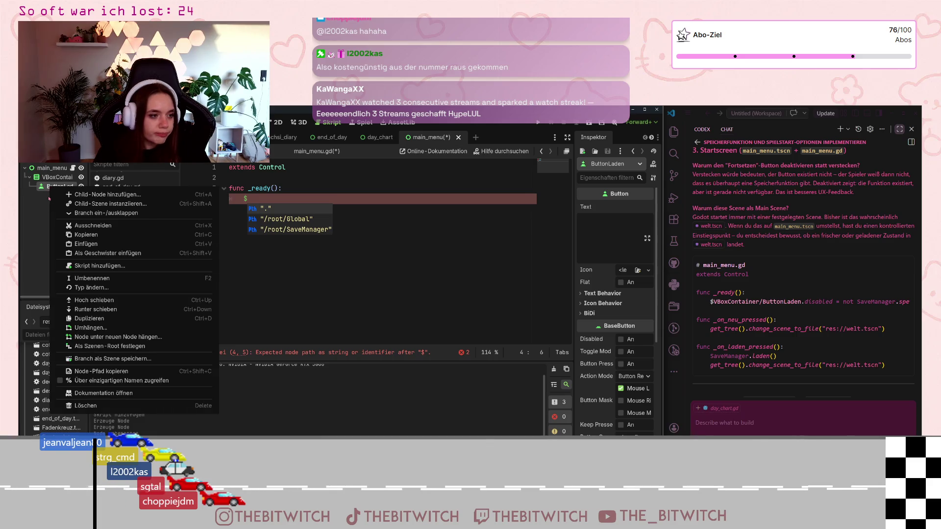
pyautogui.click(49, 196)
pyautogui.click(54, 178)
pyautogui.rightClick(52, 183)
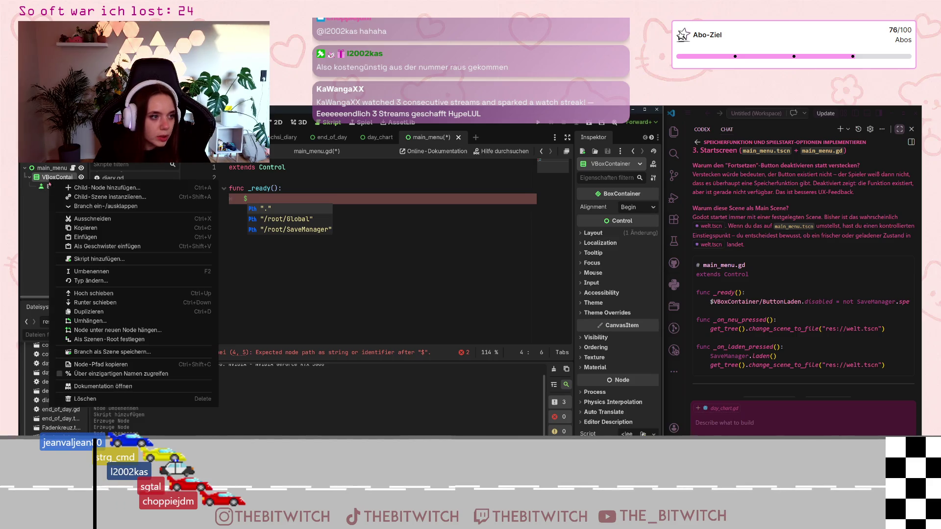
pyautogui.click(77, 188)
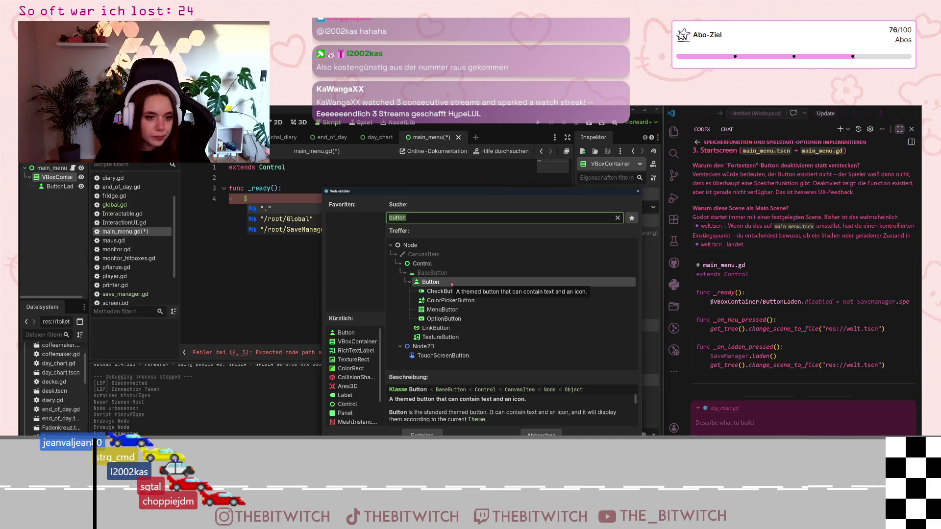
pyautogui.doubleClick(452, 283)
# Rename the second button to ButtonNew.
pyautogui.doubleClick(55, 196)
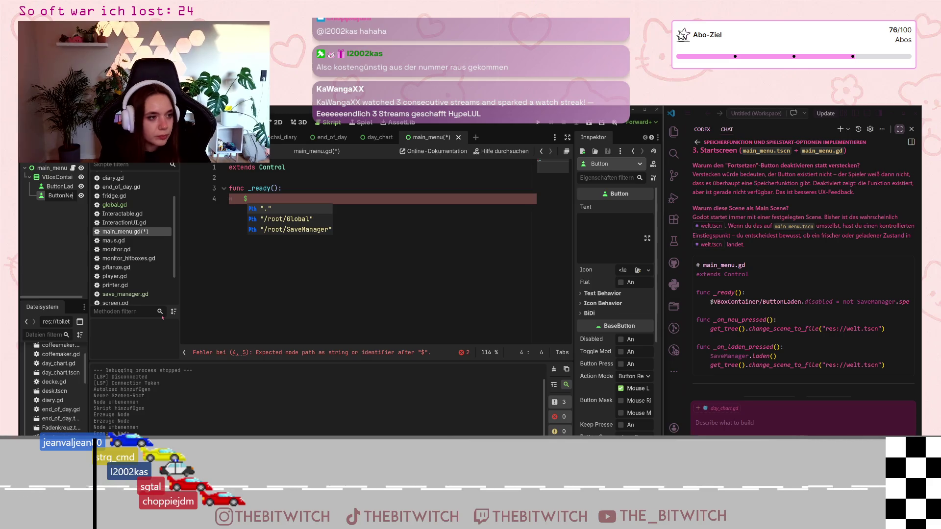
pyautogui.write('New')
pyautogui.press('Return')
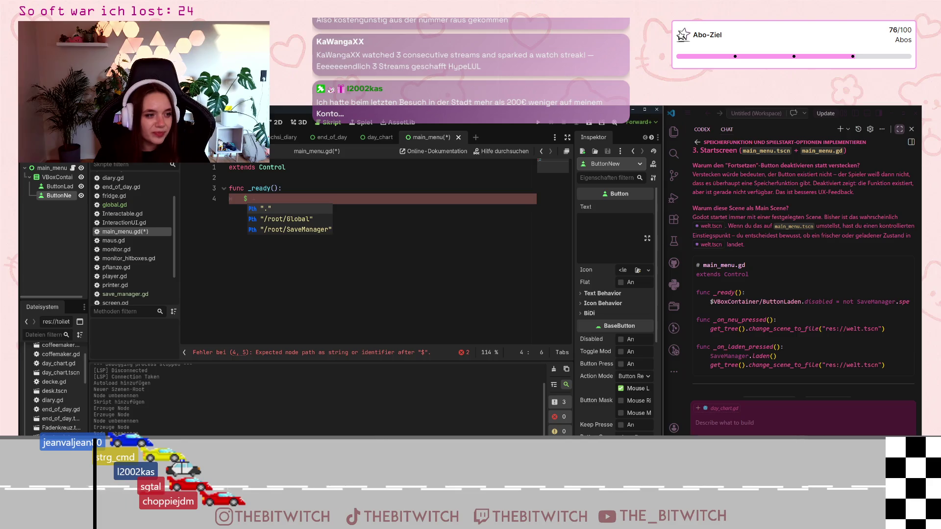
# On line 4, write $VBoxContainer/ButtonLaden.disabled = not SaveManager.
pyautogui.click(249, 195)
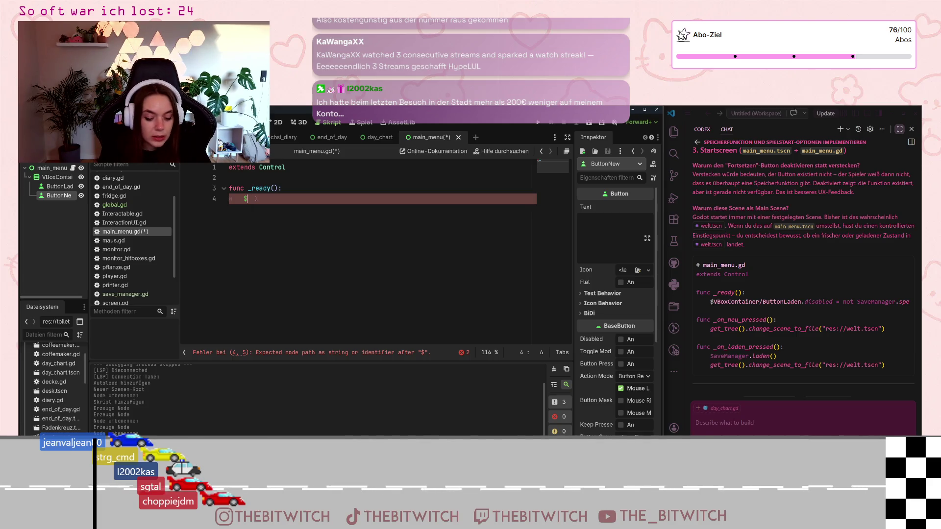
pyautogui.write('VBox')
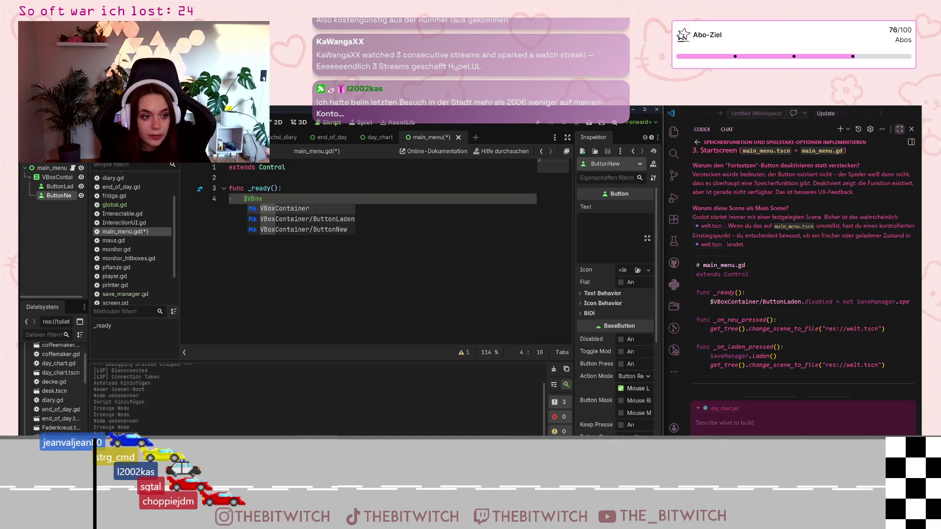
pyautogui.click(301, 219)
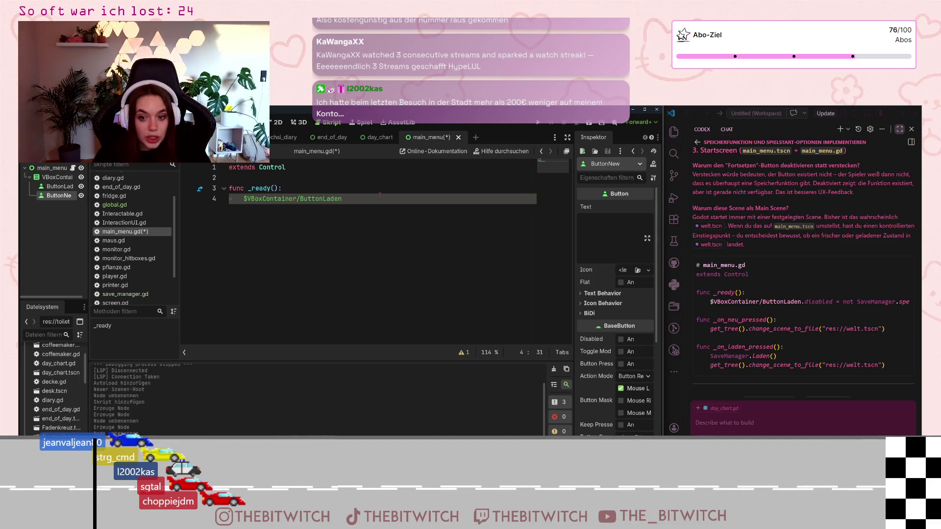
pyautogui.write('disabled')
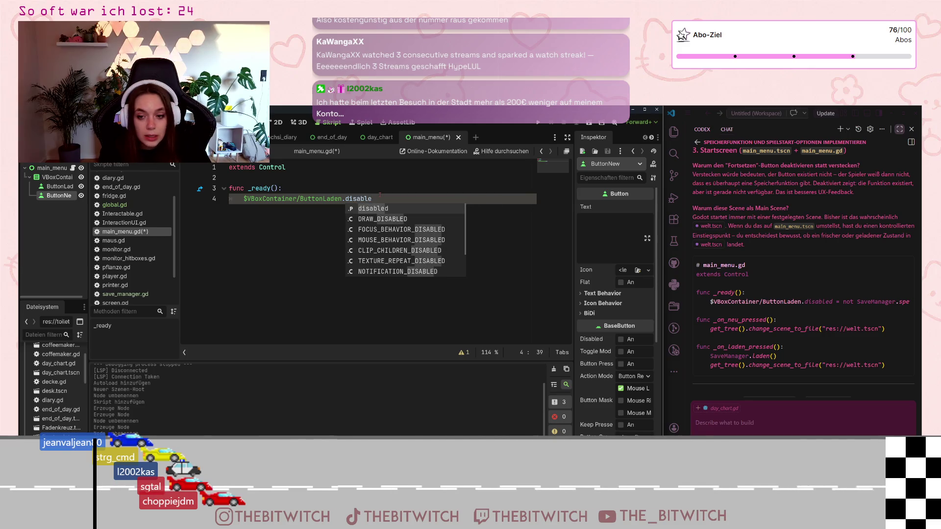
pyautogui.write(' =')
pyautogui.press('BackSpace')
pyautogui.write('?')
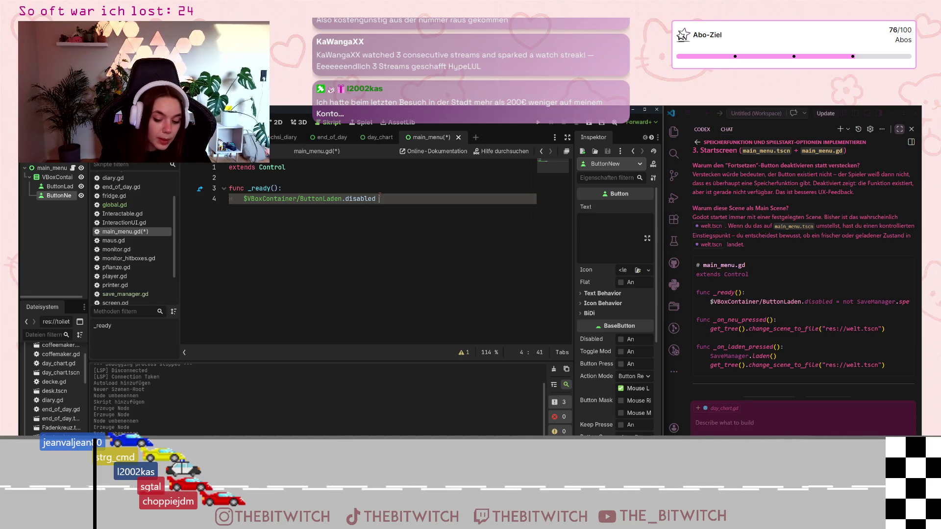
pyautogui.write('= not SaveManage')
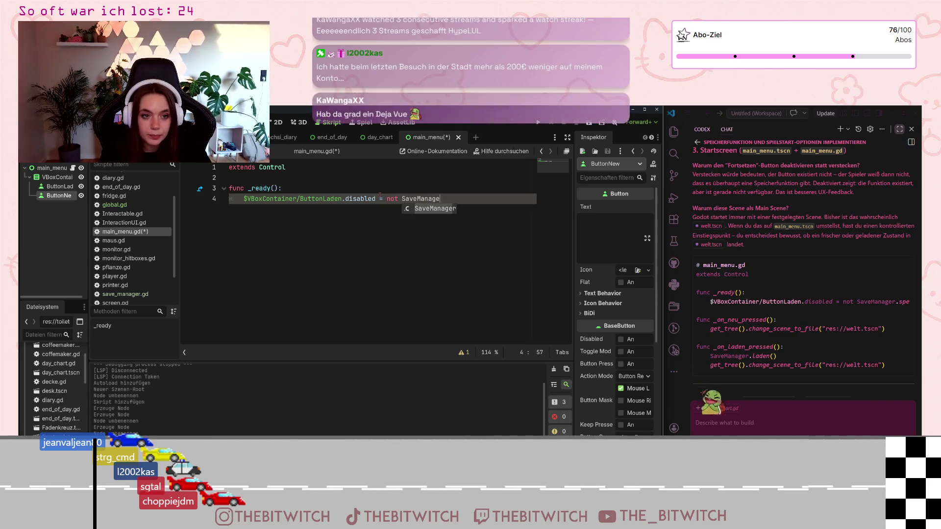
pyautogui.press('Return')
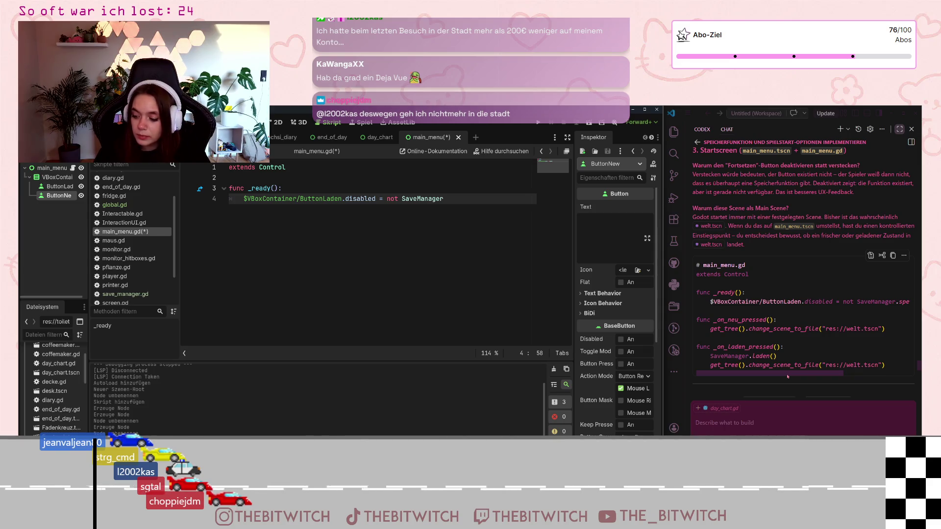
# End line 4 with .speicherstand_vorhanden() so ButtonLaden is disabled without a save.
pyautogui.moveTo(787, 376); pyautogui.dragTo(856, 378)
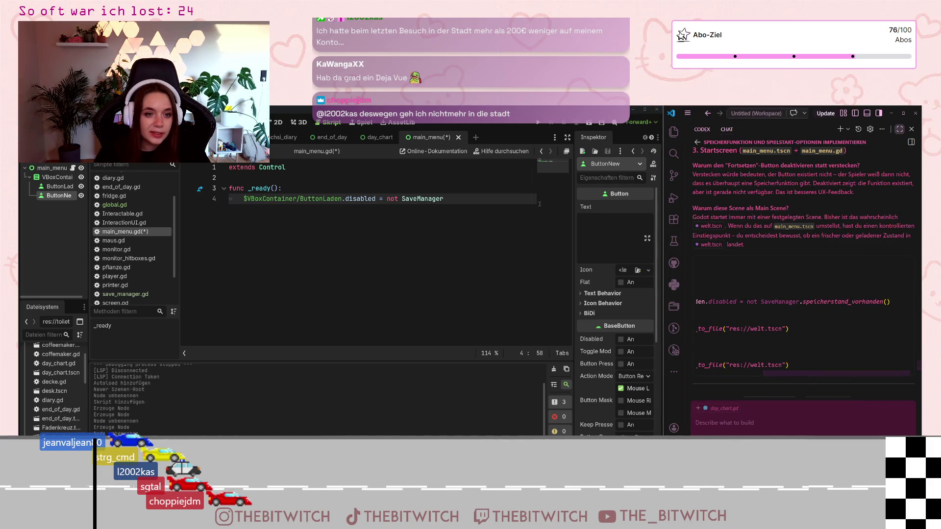
pyautogui.click(473, 199)
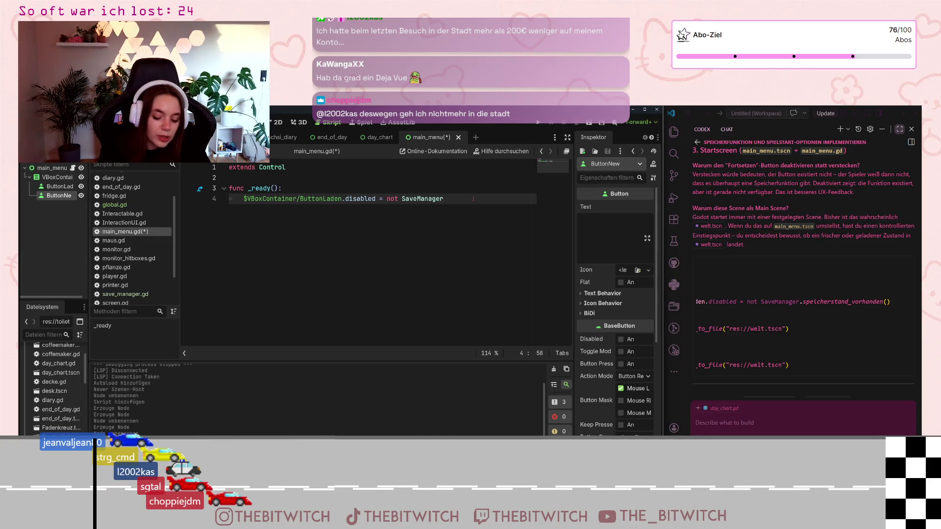
pyautogui.write('.')
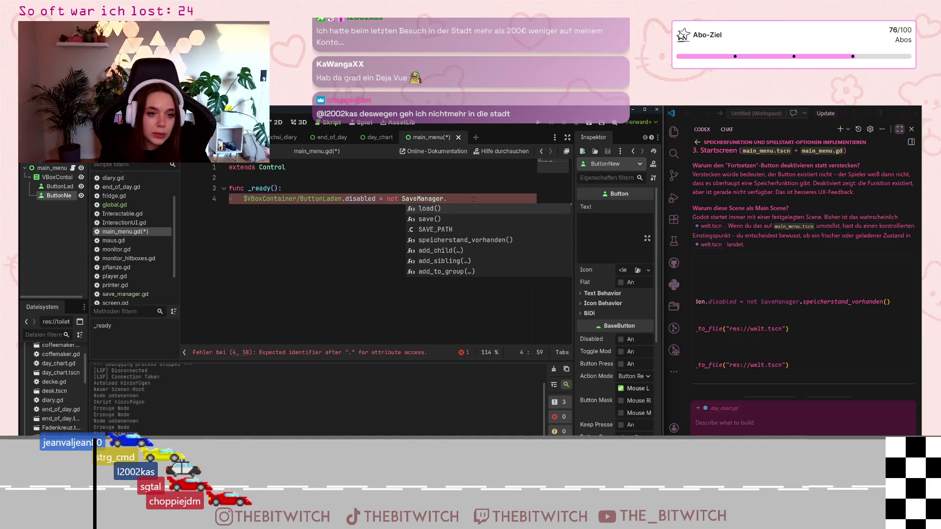
pyautogui.write('speicher')
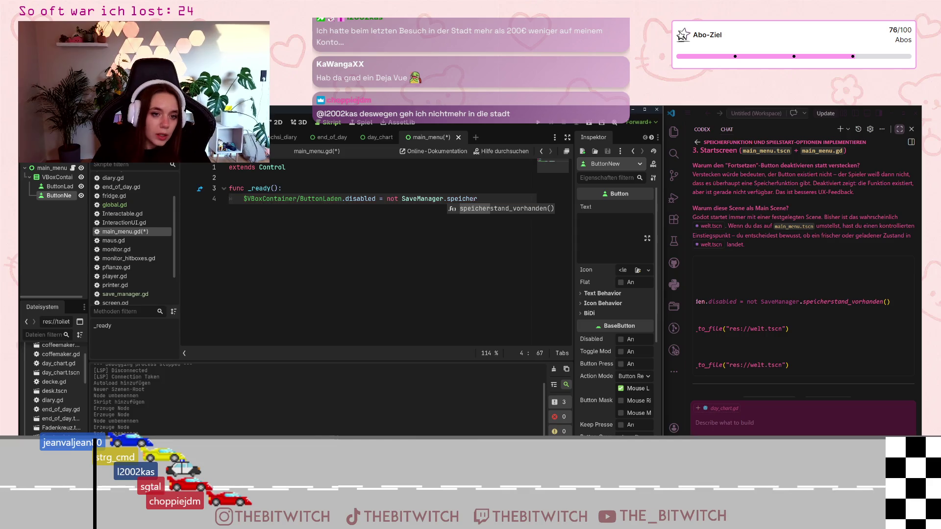
pyautogui.click(488, 209)
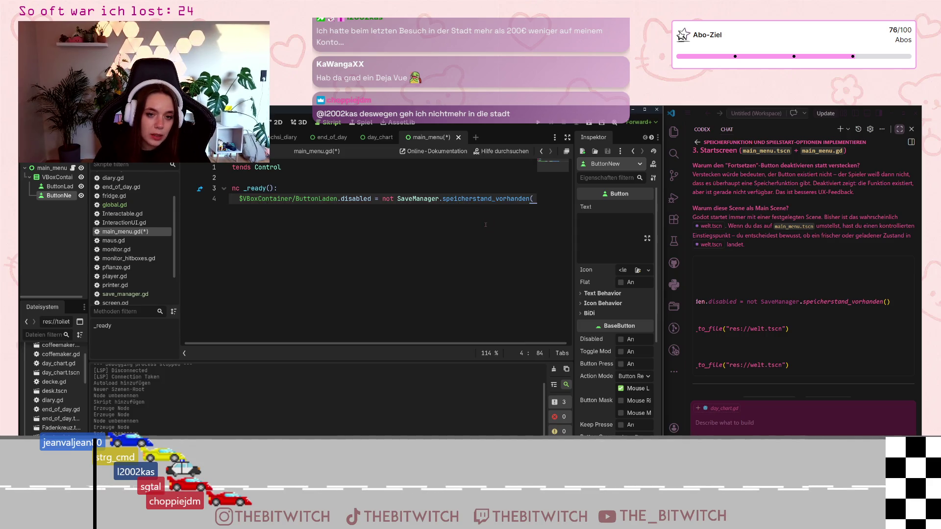
pyautogui.press('BackSpace')
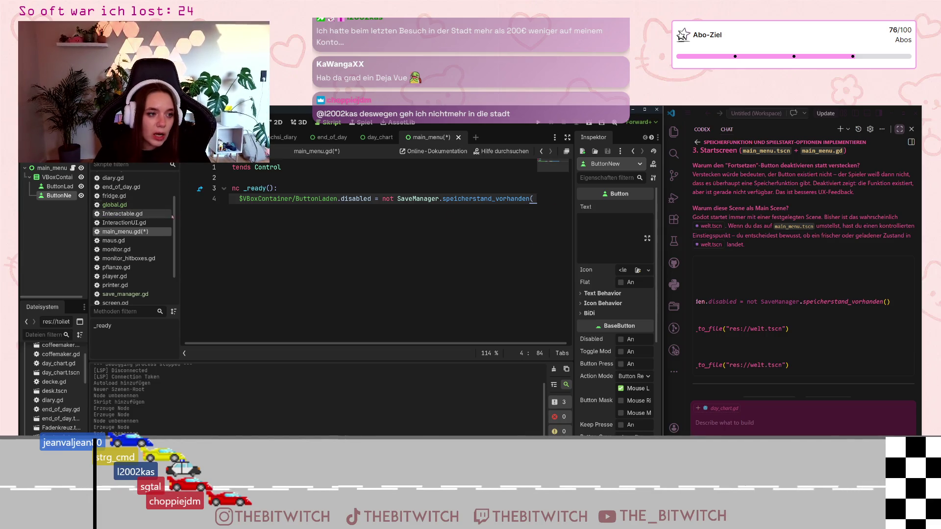
pyautogui.moveTo(179, 211); pyautogui.dragTo(147, 211)
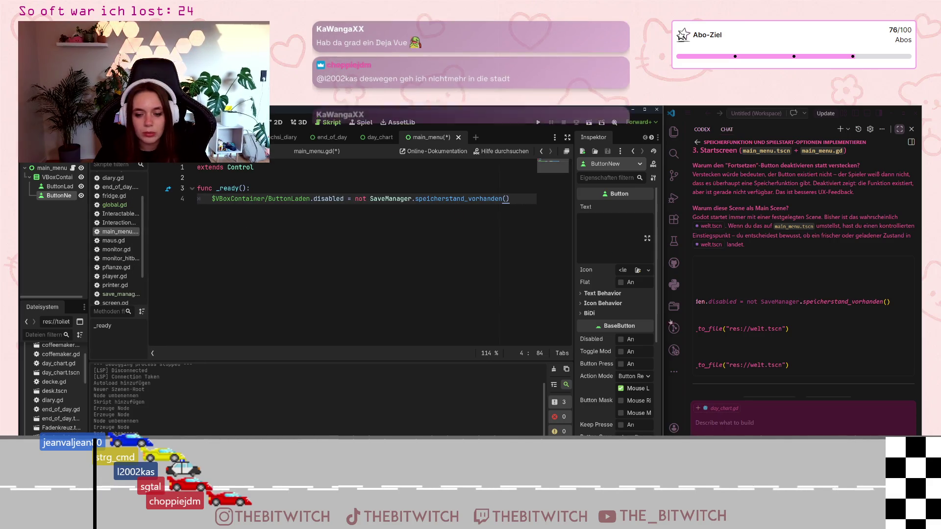
pyautogui.hscroll(-5, 853, 343)
pyautogui.press('Return')
pyautogui.press('Return')
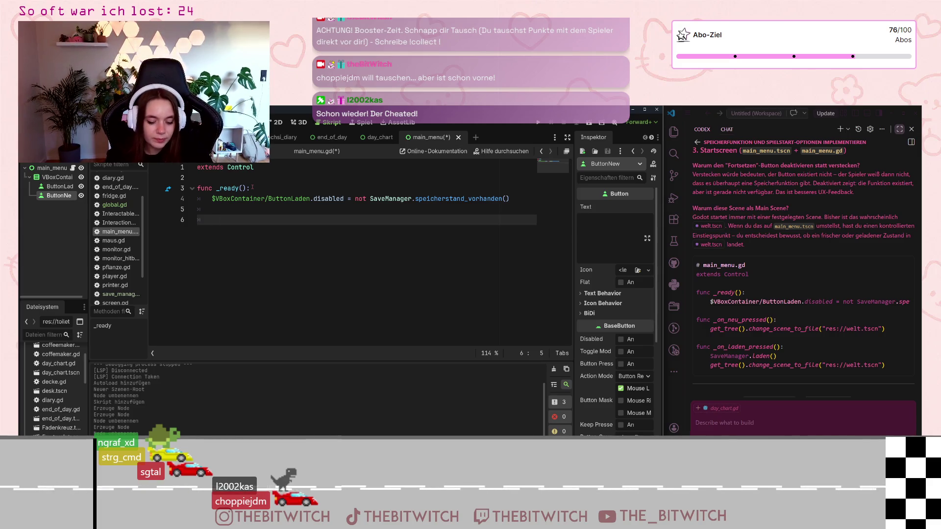
# Write func _on_new_pressed() calling get_tree().change_scene_to_file("res://welt.tscn").
pyautogui.write('func _')
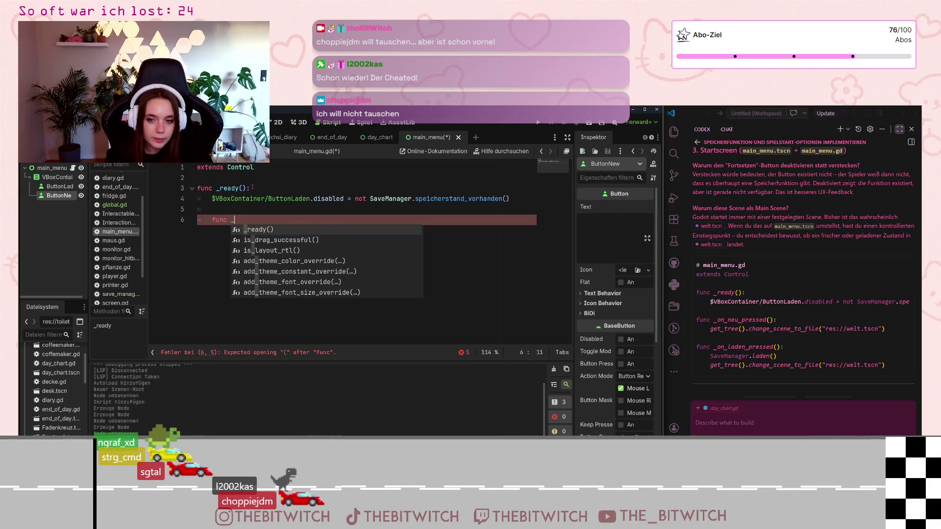
pyautogui.write('on_new')
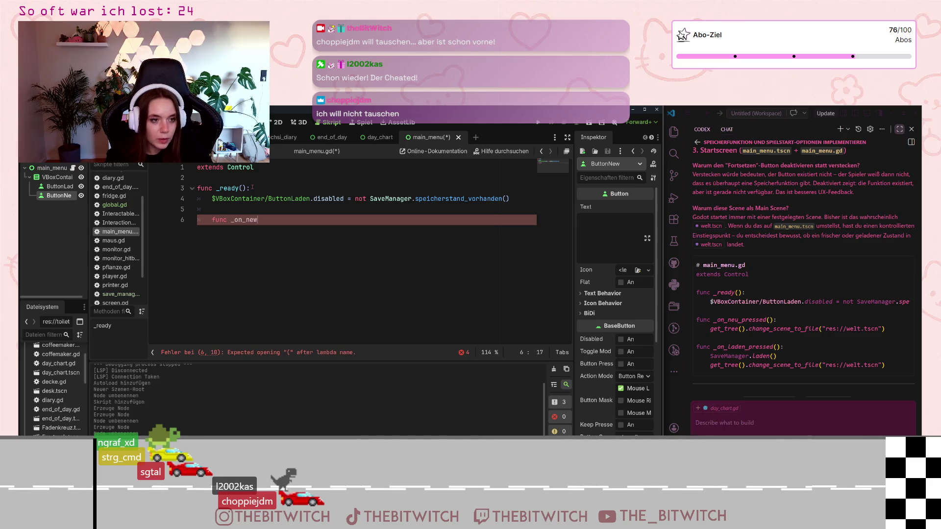
pyautogui.write('_pressed()')
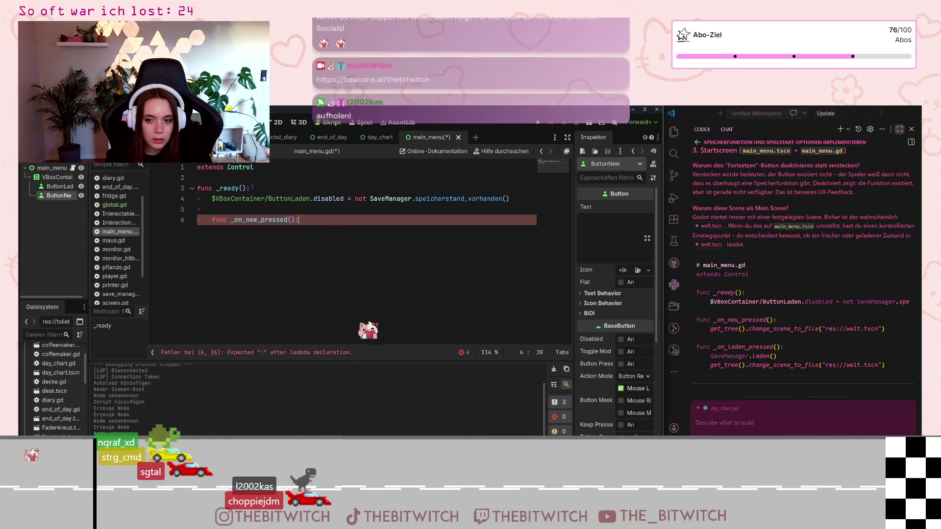
pyautogui.write(':')
pyautogui.press('Return')
pyautogui.write('get_tr')
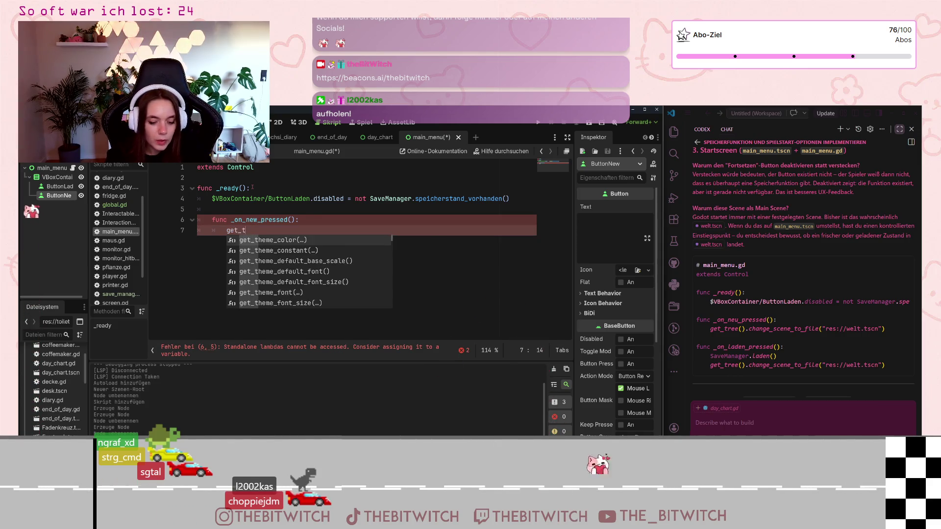
pyautogui.write('ee')
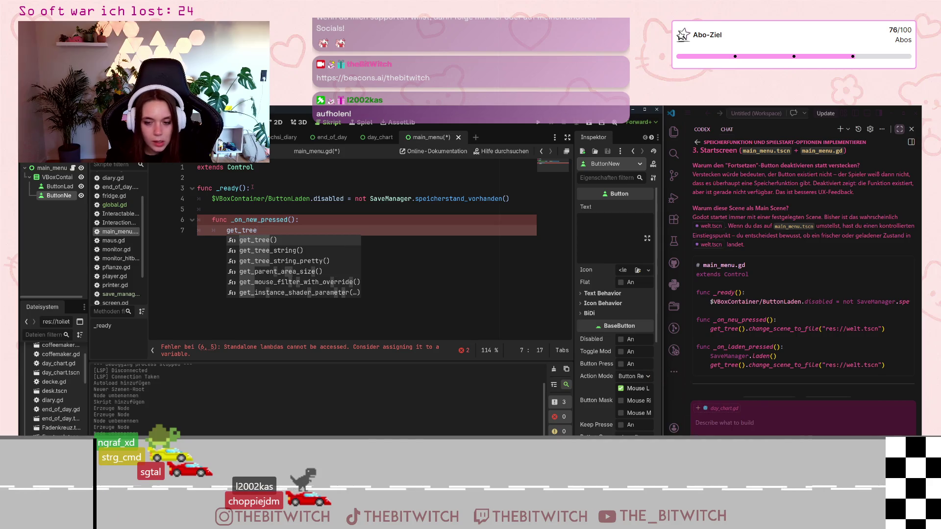
pyautogui.press('Return')
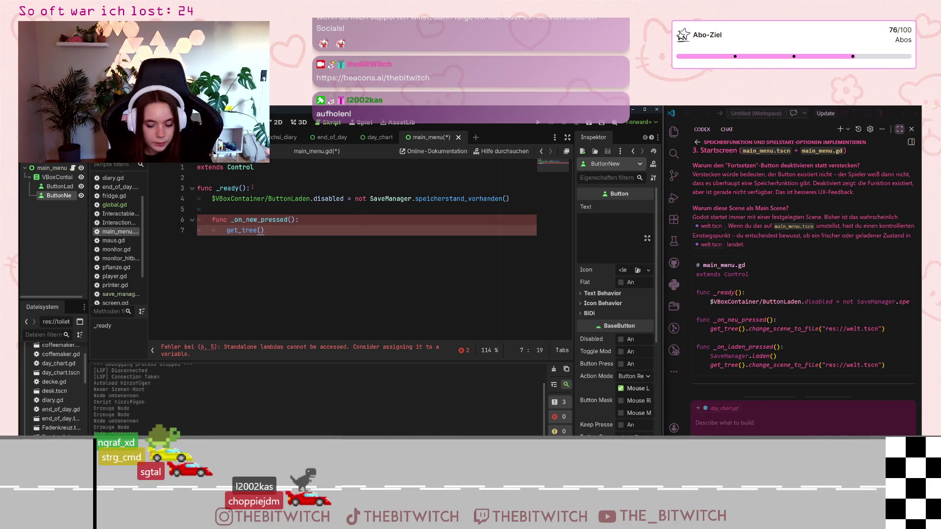
pyautogui.write('change')
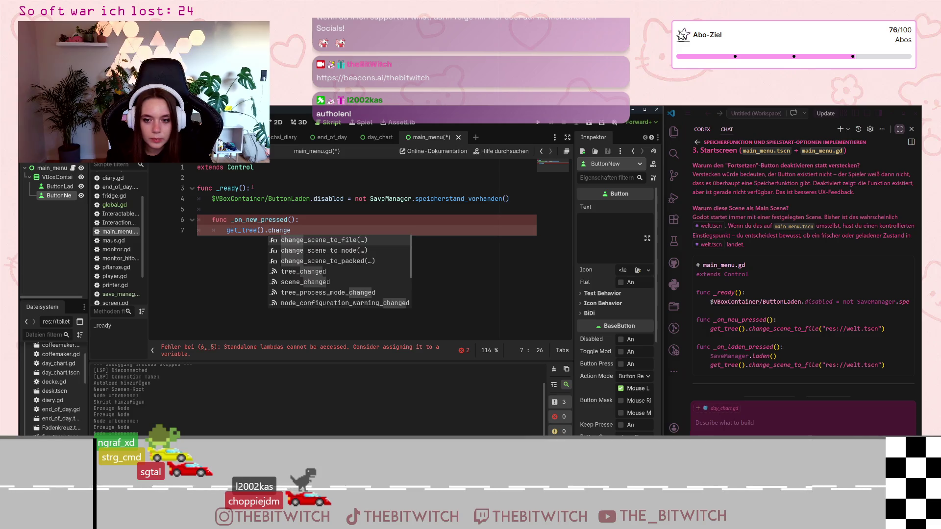
pyautogui.write('_scene')
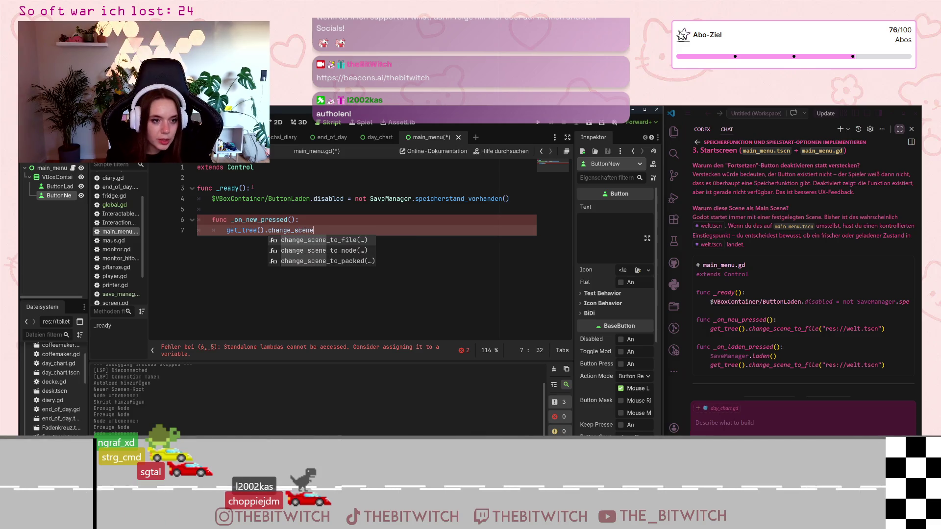
pyautogui.click(342, 240)
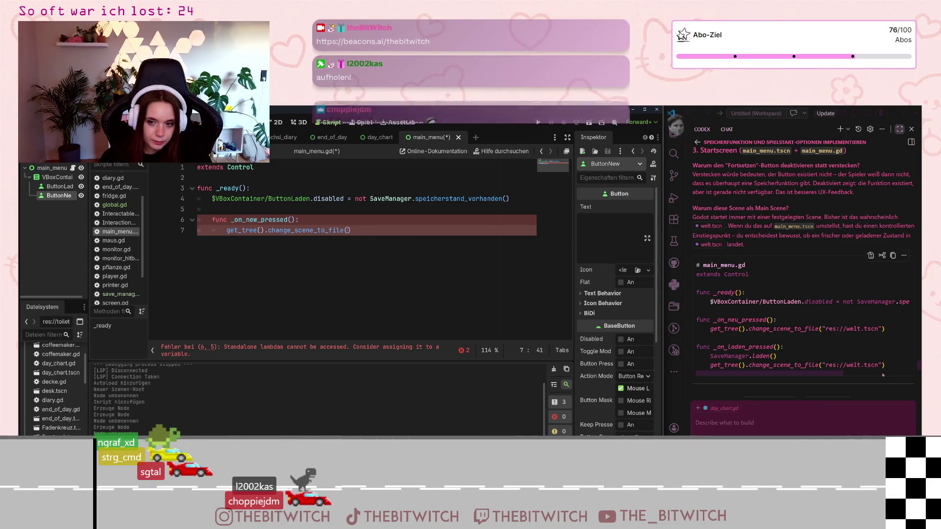
pyautogui.moveTo(825, 329); pyautogui.dragTo(882, 329)
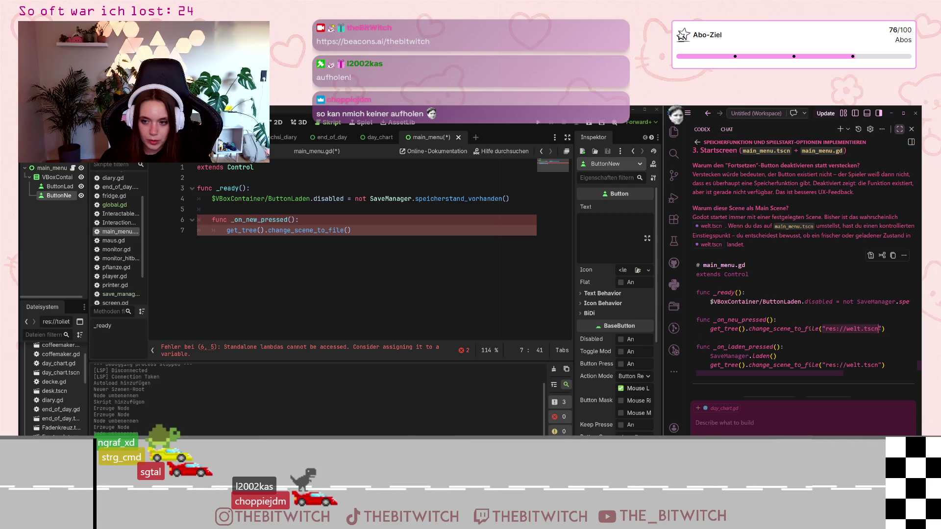
pyautogui.write('"res://welt.tscn"')
# Paste a copy of the _on_new_pressed function below it.
pyautogui.click(231, 209)
pyautogui.click(215, 219)
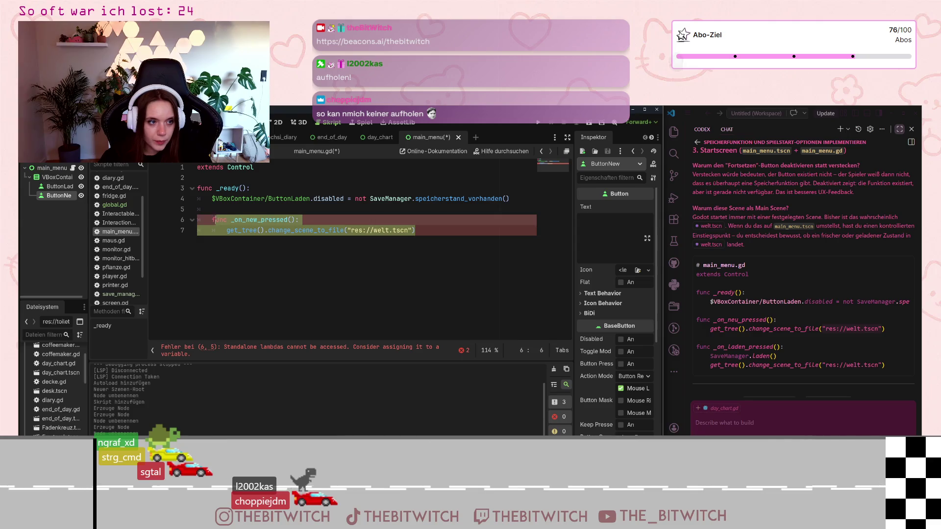
pyautogui.click(423, 234)
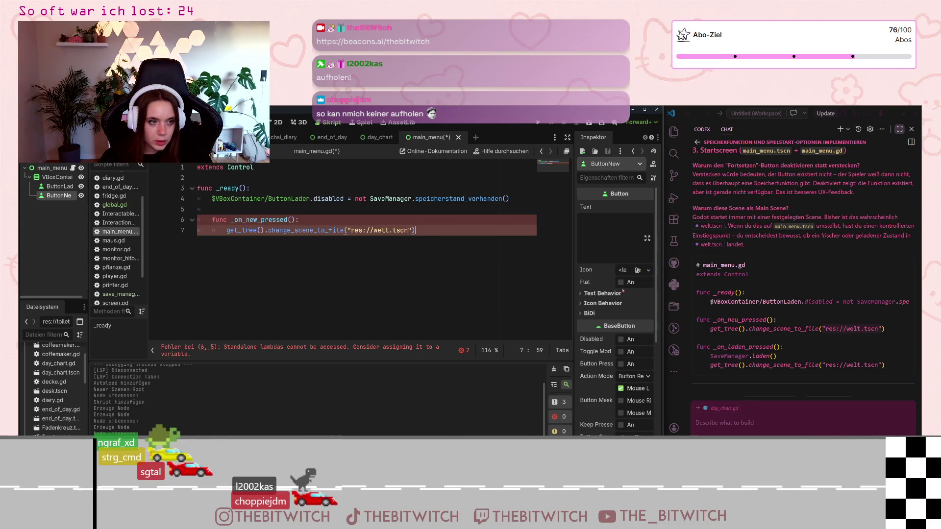
pyautogui.press('Return')
pyautogui.press('Return')
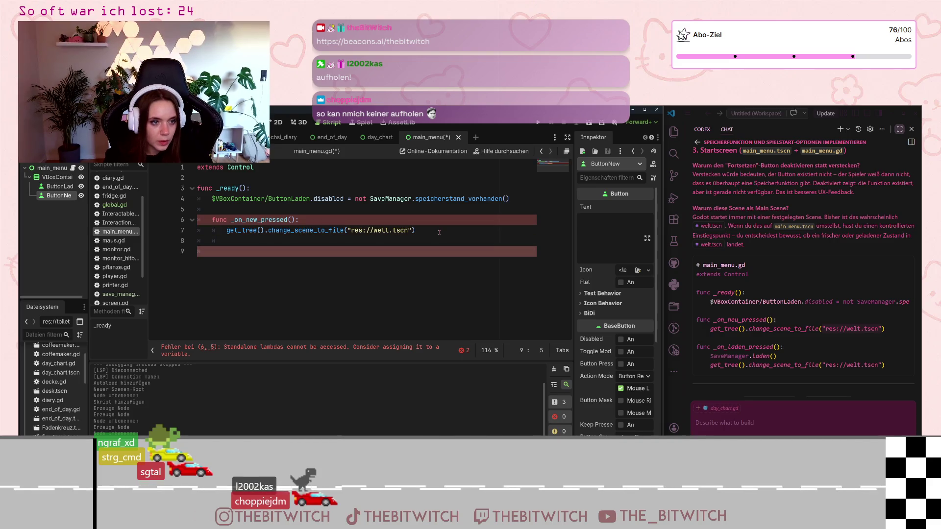
pyautogui.write('func _on_new_pressed(): \t\tget_tree().change_scene_to_file("res://welt.tscn")')
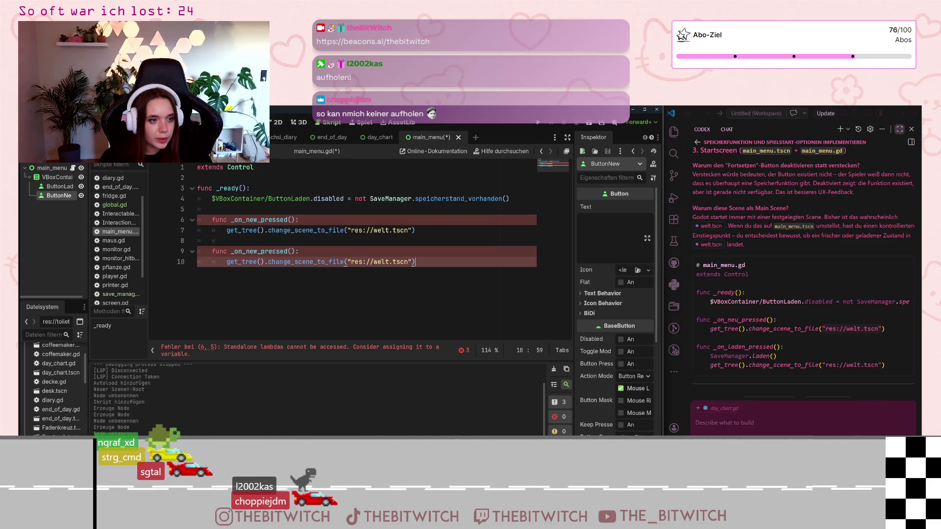
# Unindent both button functions on lines 6–10 to top level.
pyautogui.doubleClick(251, 252)
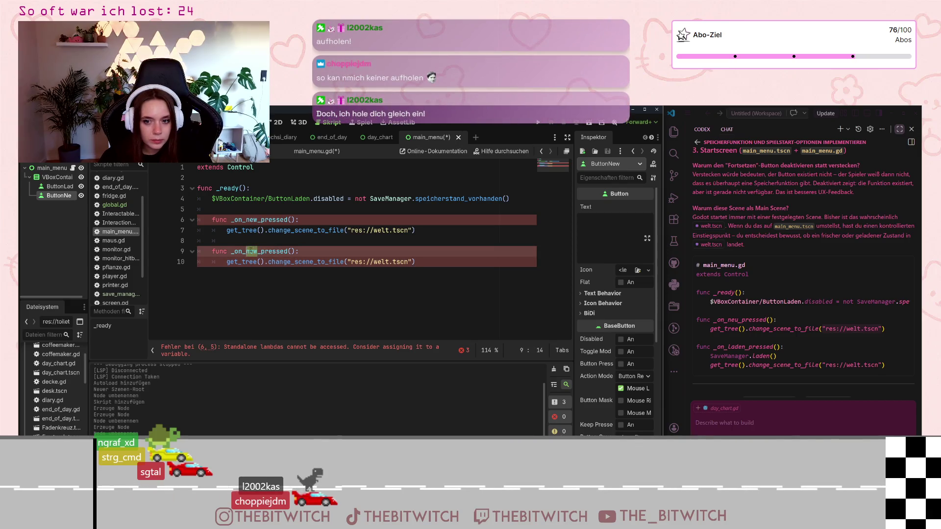
pyautogui.moveTo(421, 262)
pyautogui.mouseDown()
pyautogui.moveTo(303, 253)
pyautogui.moveTo(212, 220)
pyautogui.mouseUp()
pyautogui.hotkey('shift', 'Tab')
pyautogui.click(273, 252)
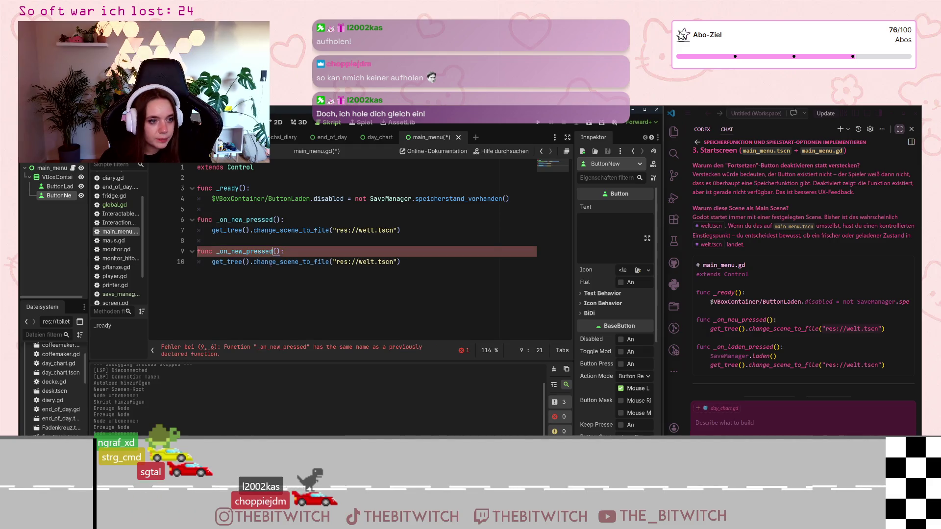
# Rename the copied function to _on_load_pressed and open a new line in it.
pyautogui.doubleClick(237, 251)
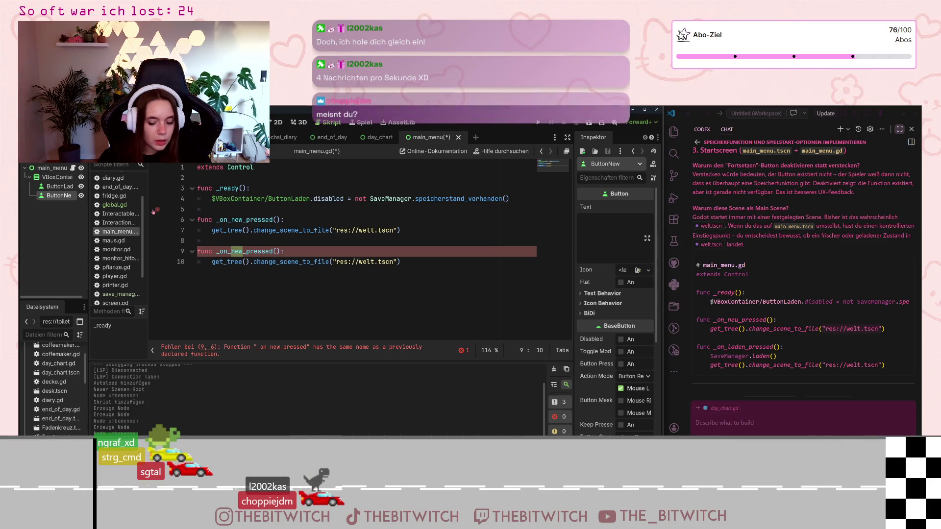
pyautogui.write('loa')
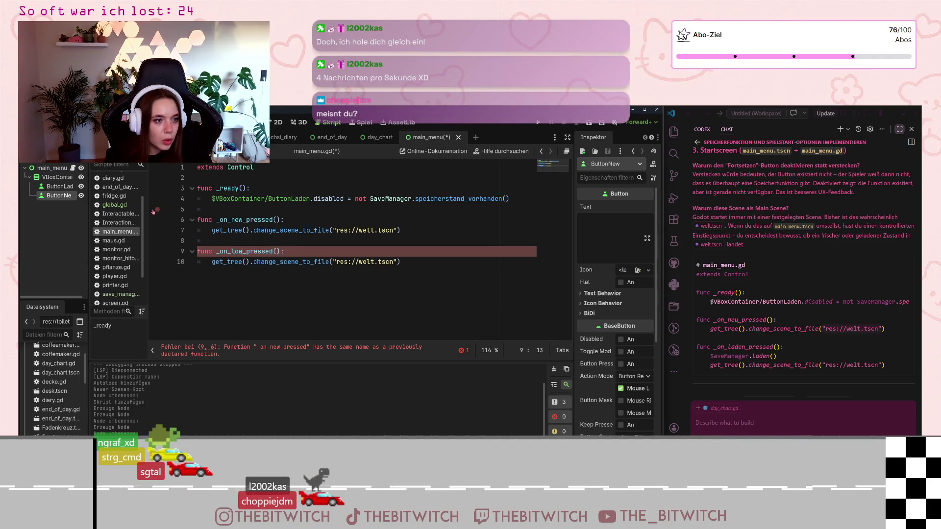
pyautogui.write('d')
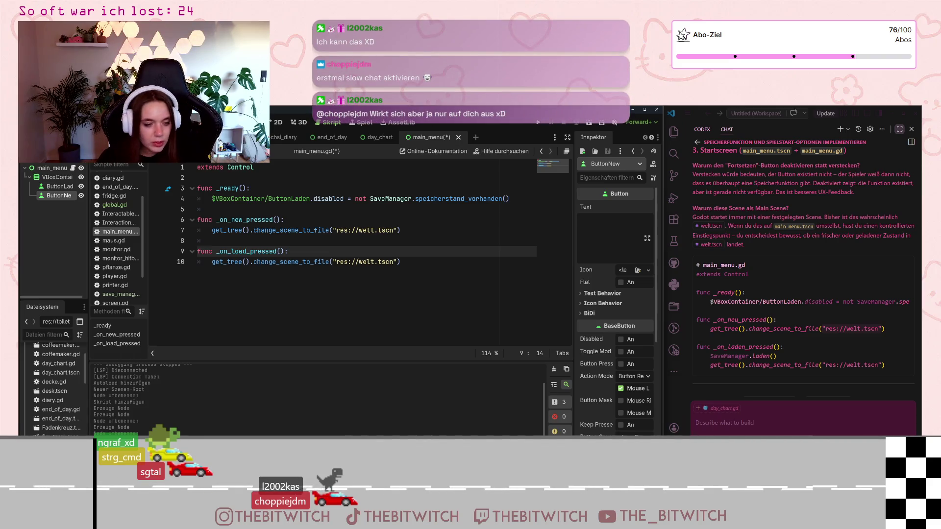
pyautogui.click(460, 260)
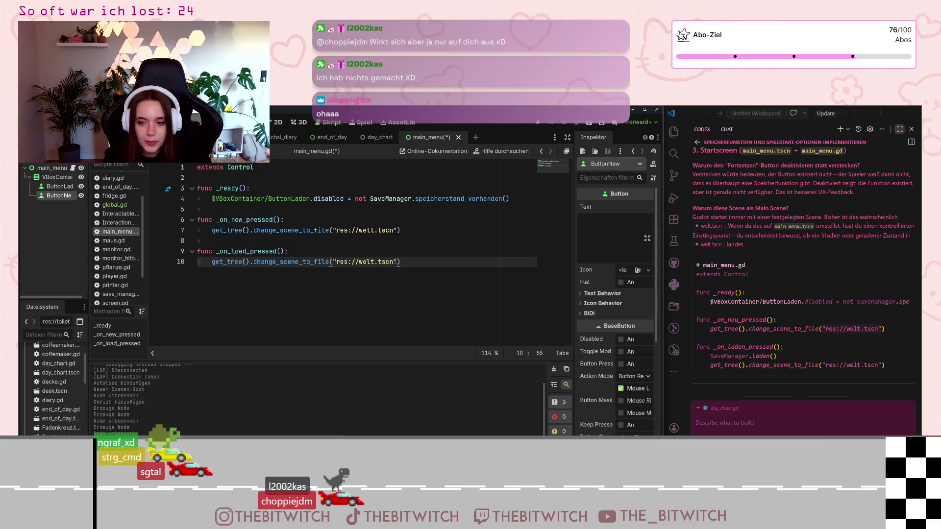
pyautogui.press('Return')
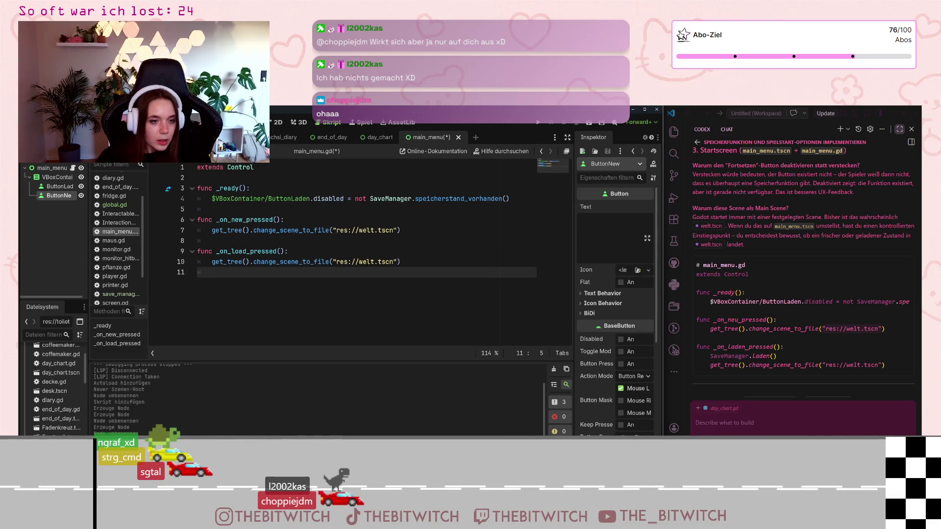
pyautogui.click(314, 251)
# Insert SaveManager.laden() on a new line 10 inside _on_load_pressed(), before the welt.tscn scene change.
pyautogui.press('Return')
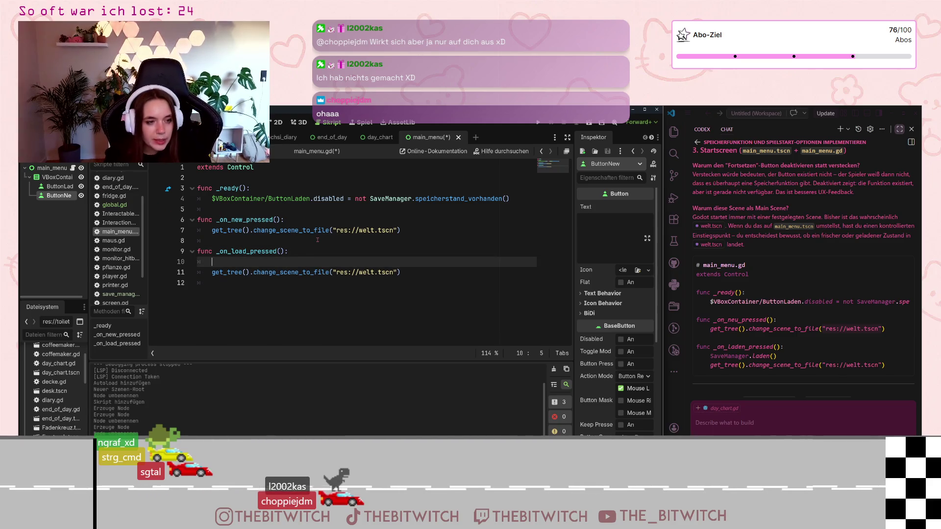
pyautogui.write('ave')
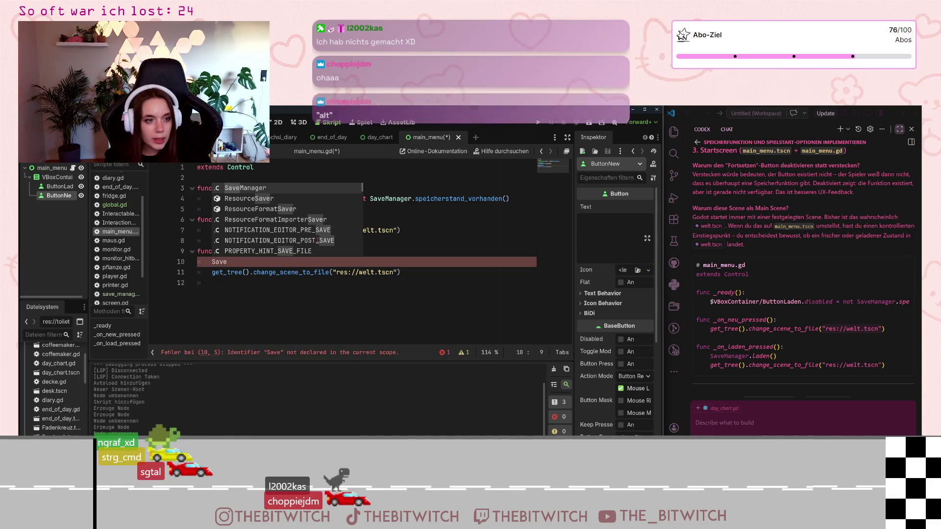
pyautogui.press('Return')
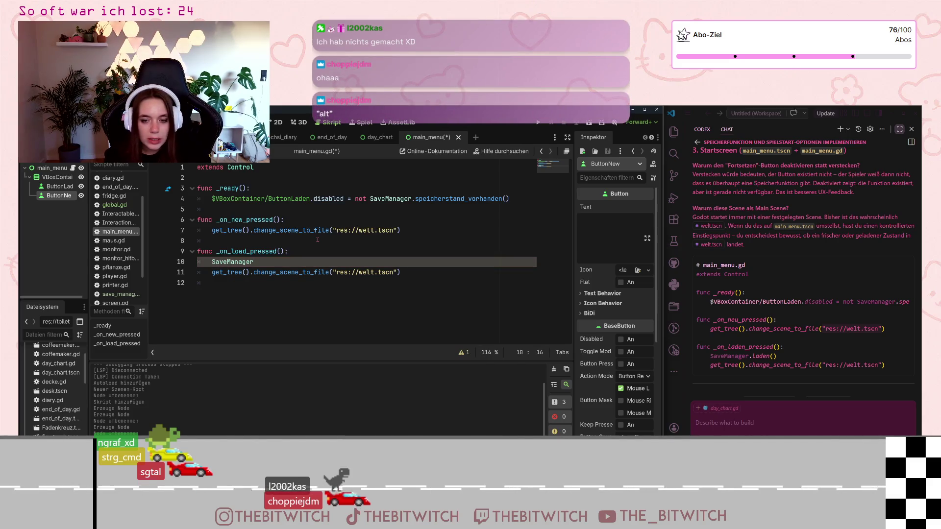
pyautogui.write('.laden')
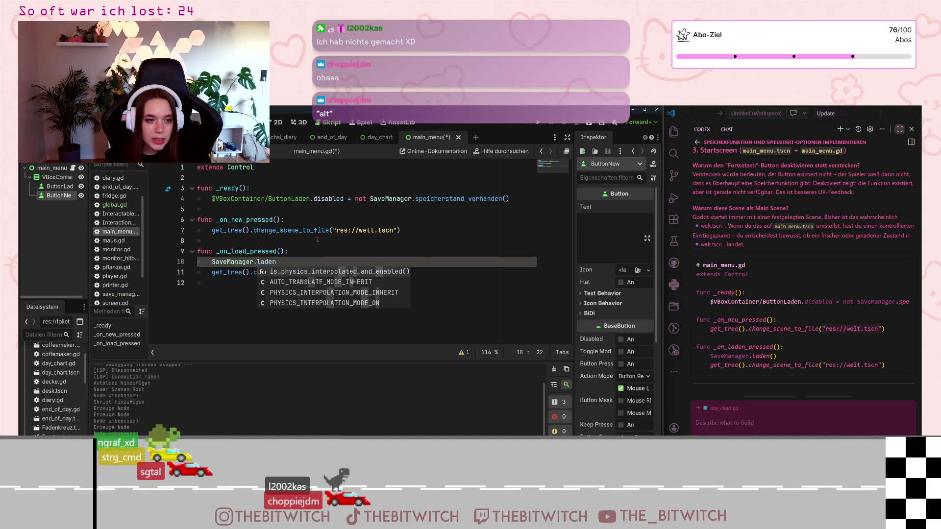
pyautogui.write('()')
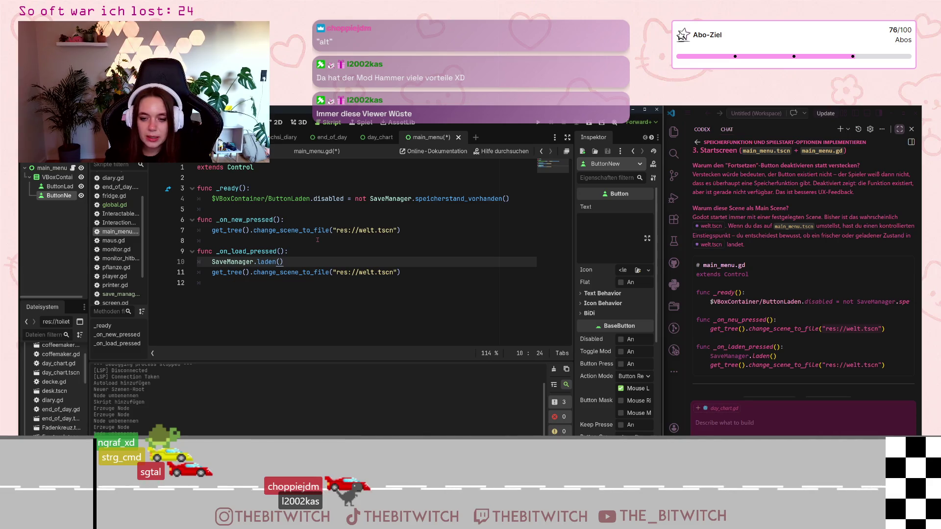
pyautogui.scroll(-1, 823, 229)
# Add a blank line after line 11 of main_menu.gd, then switch to the Brave browser.
pyautogui.scroll(-3, 823, 229)
pyautogui.scroll(-1, 820, 239)
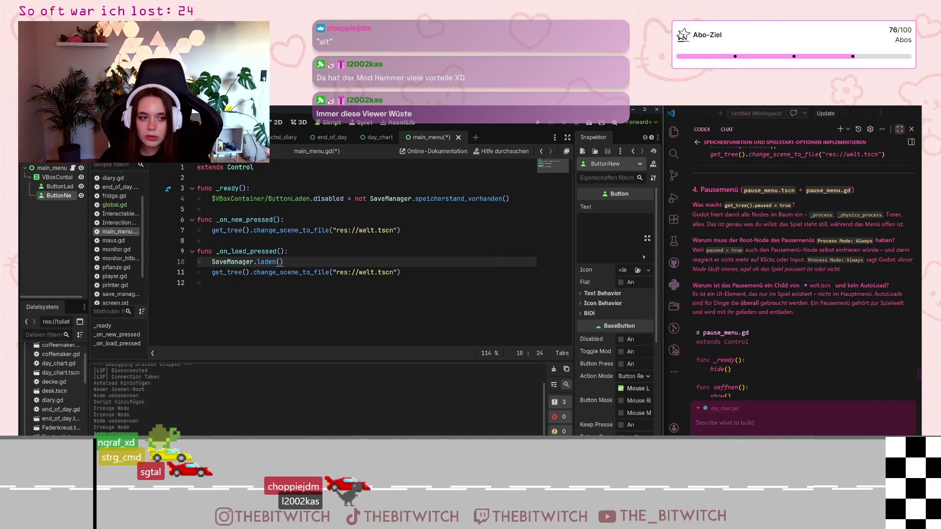
pyautogui.click(436, 268)
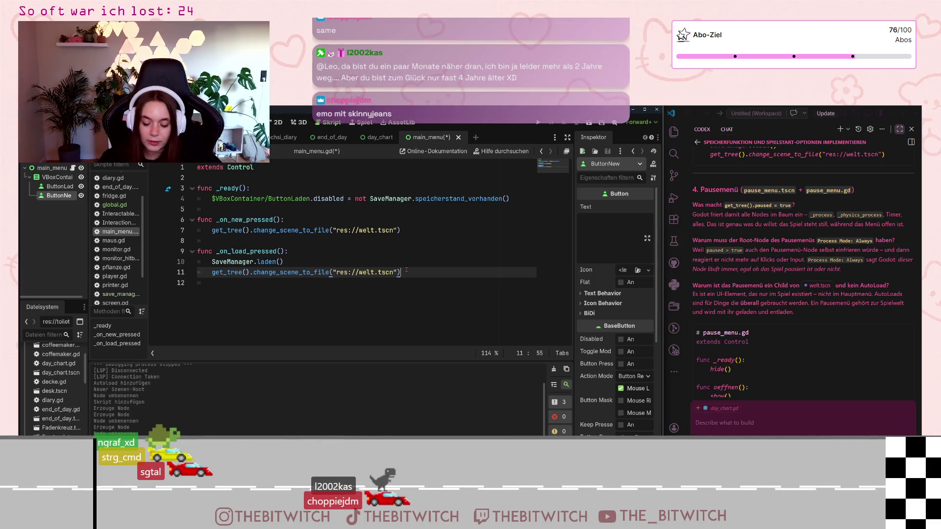
pyautogui.press('Return')
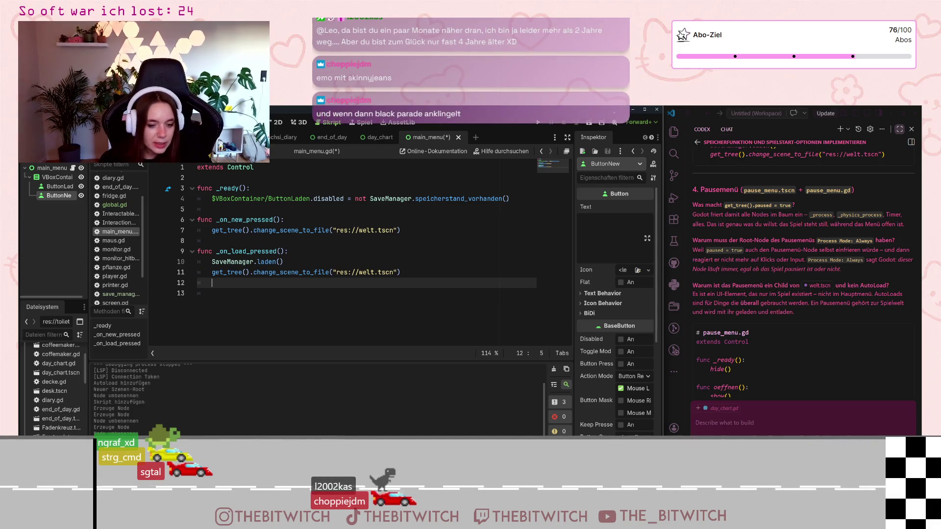
pyautogui.hotkey('alt', 'Tab')
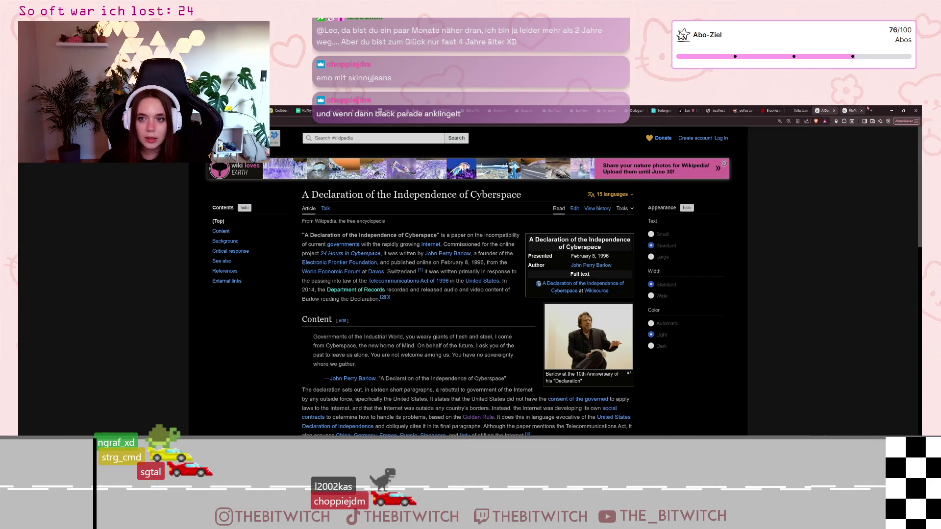
# Search 'kleidung 2016' in a new tab and show the image results.
pyautogui.hotkey('ctrl', 't')
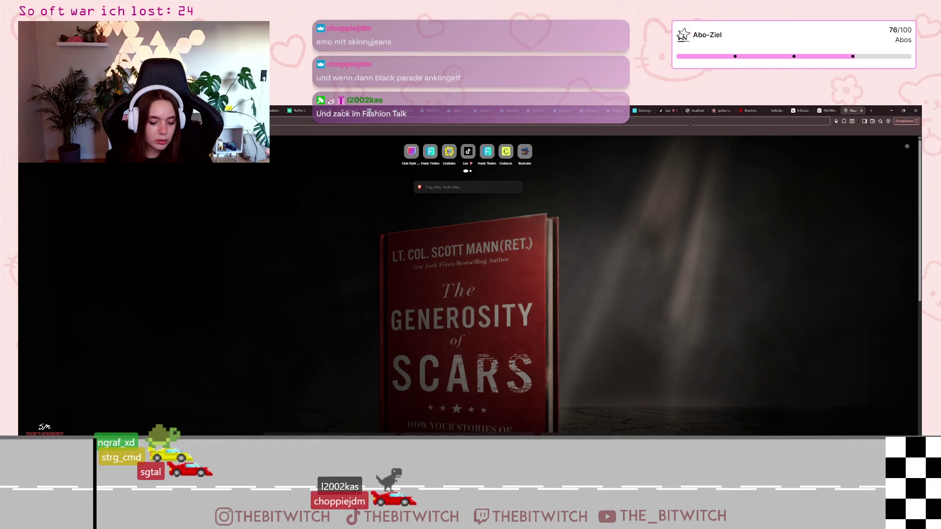
pyautogui.write('kleidung 2016')
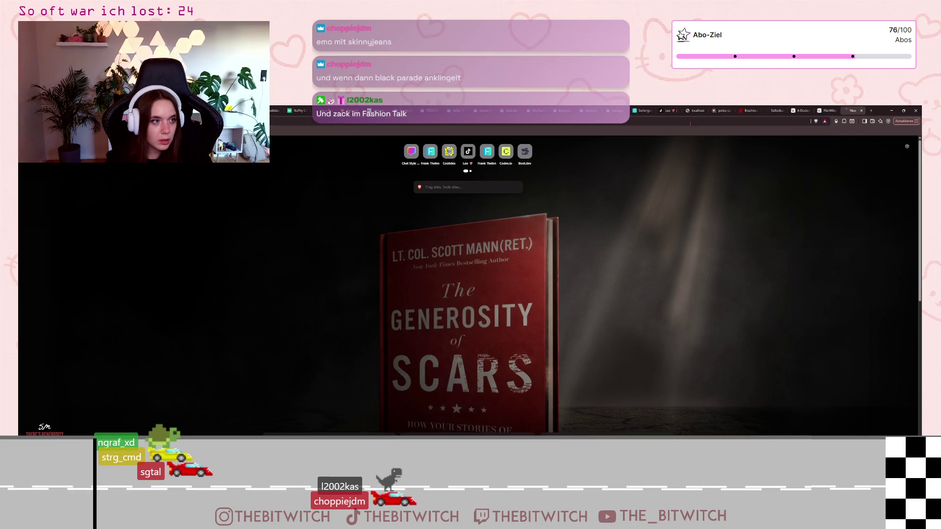
pyautogui.press('Return')
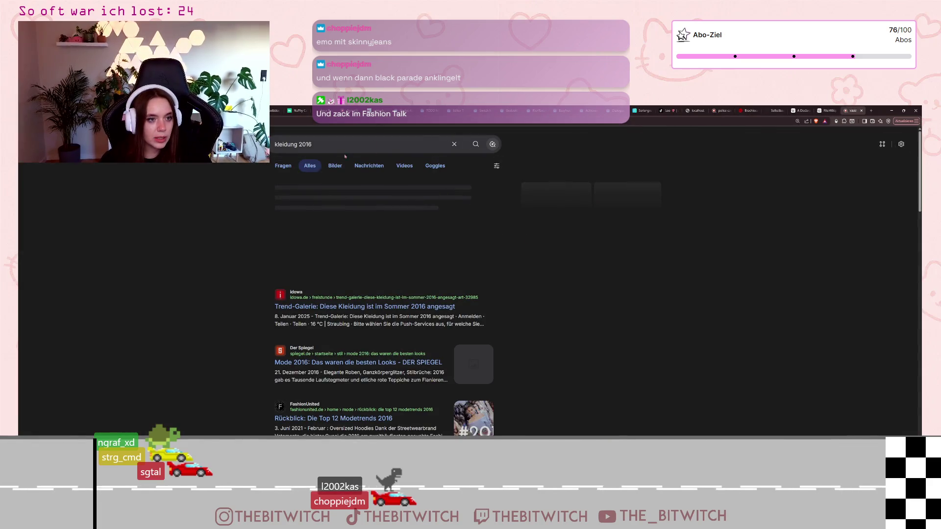
pyautogui.click(335, 165)
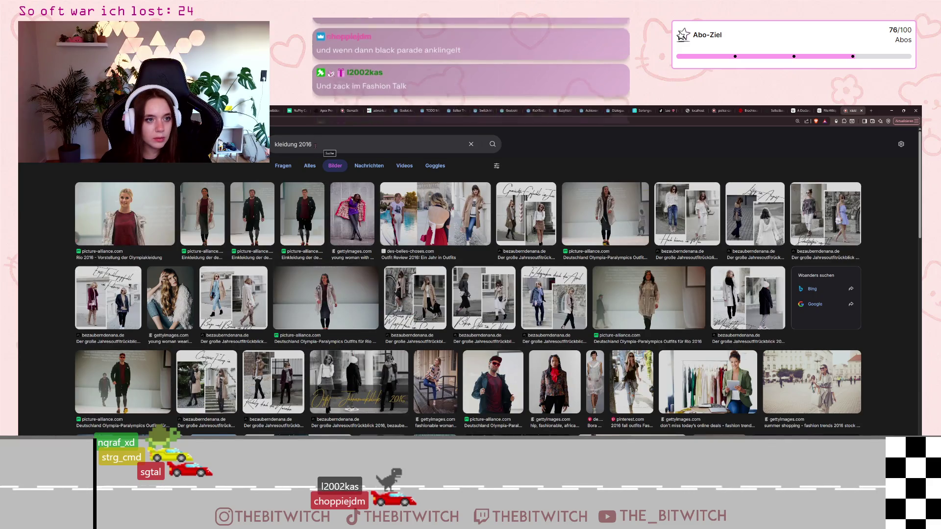
# Change the image query to 'kleidung 2014' and browse through the results.
pyautogui.doubleClick(321, 144)
pyautogui.write('2014')
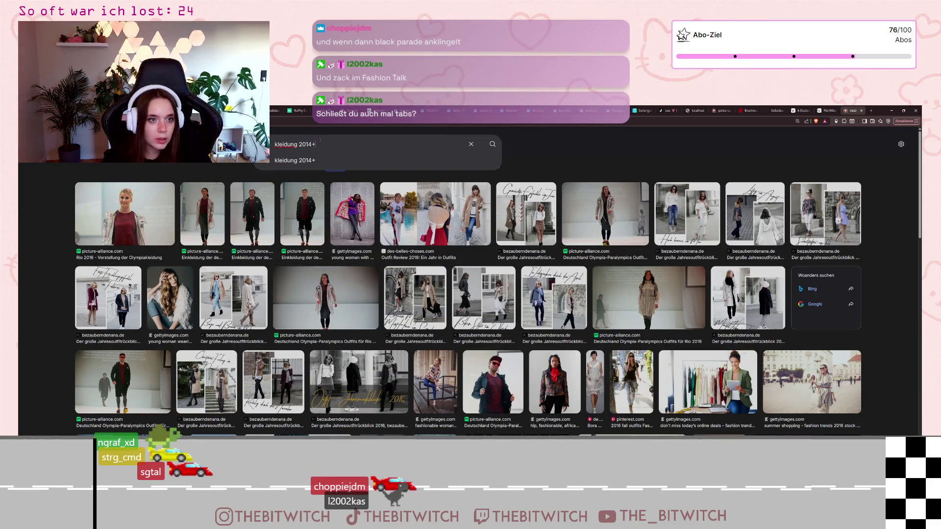
pyautogui.press('Return')
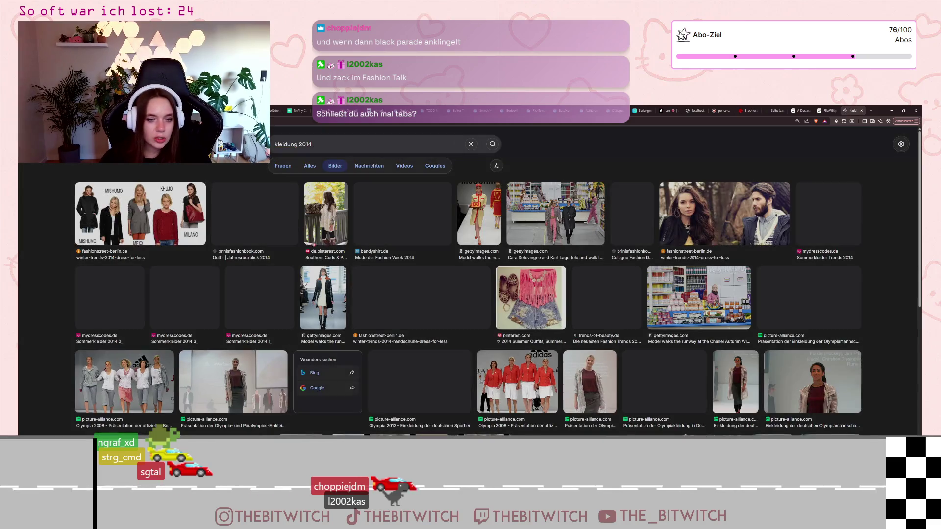
pyautogui.click(539, 291)
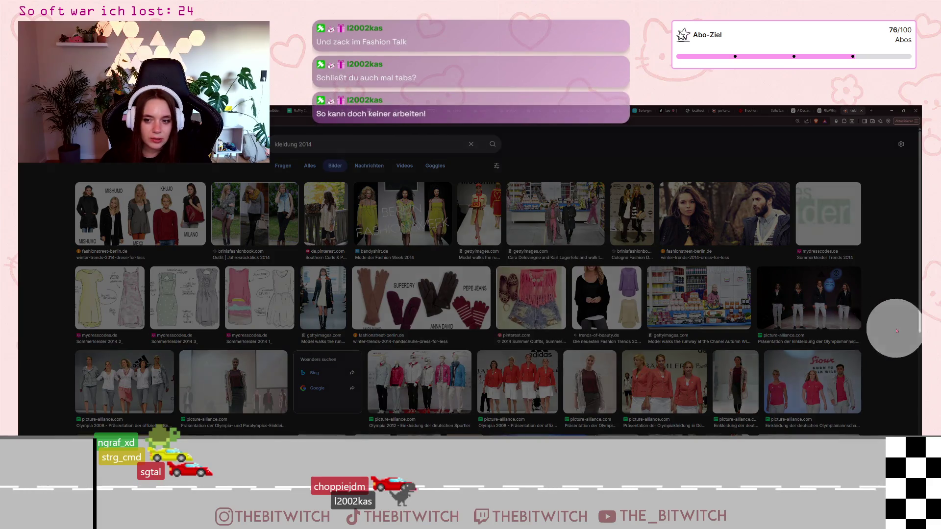
pyautogui.scroll(-3, 369, 286)
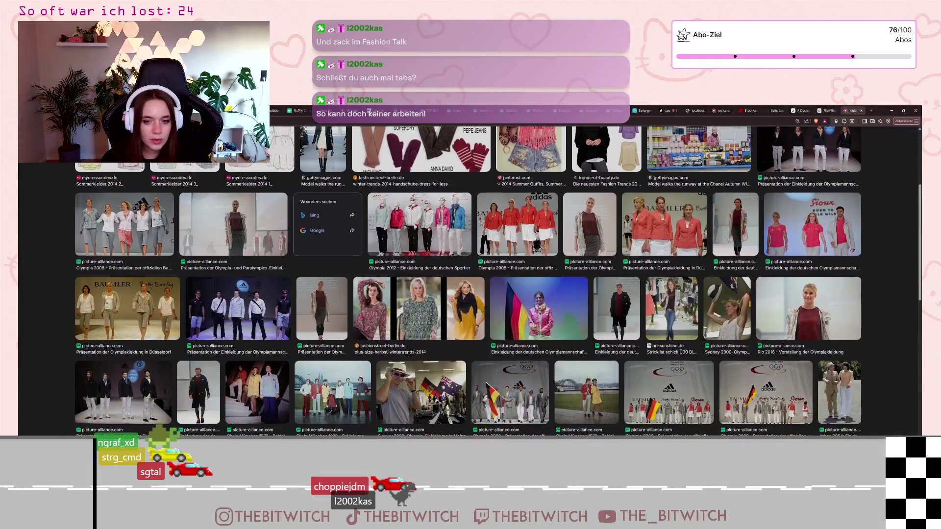
pyautogui.scroll(-5, 369, 286)
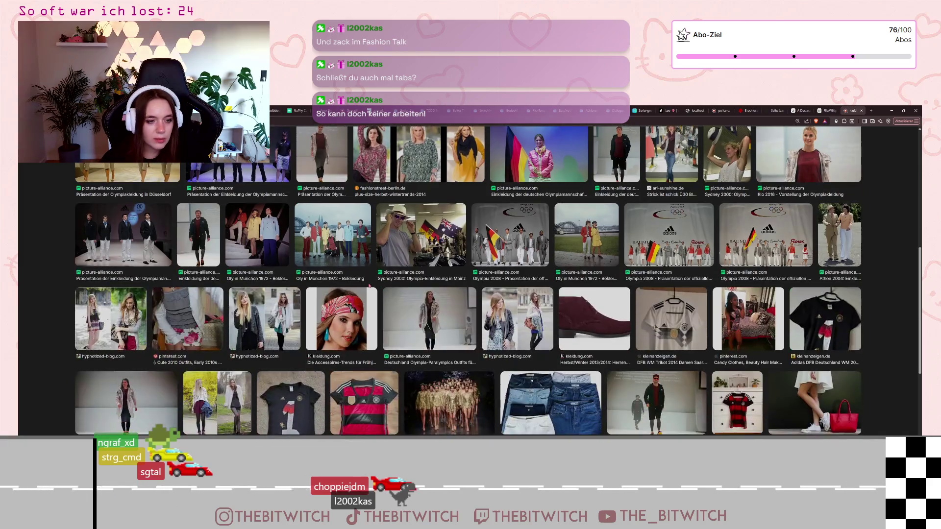
pyautogui.scroll(-2, 369, 285)
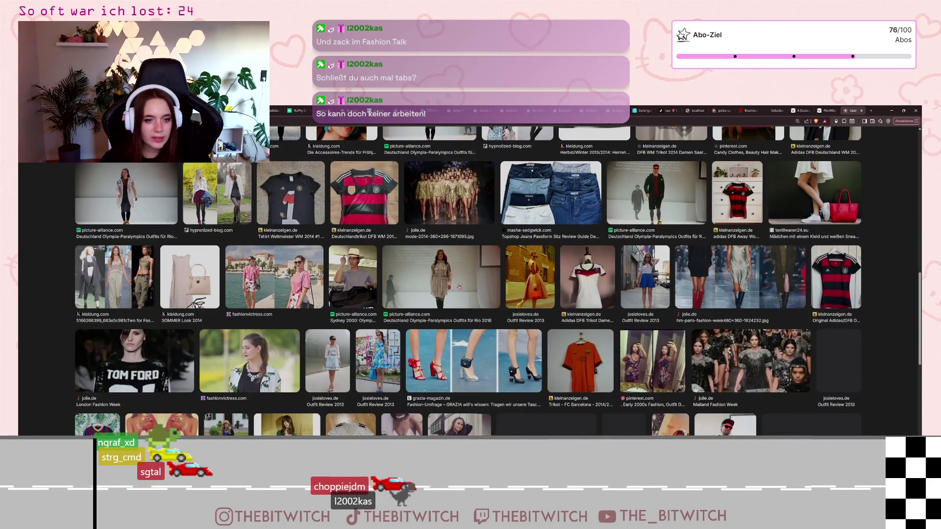
pyautogui.scroll(-3, 455, 280)
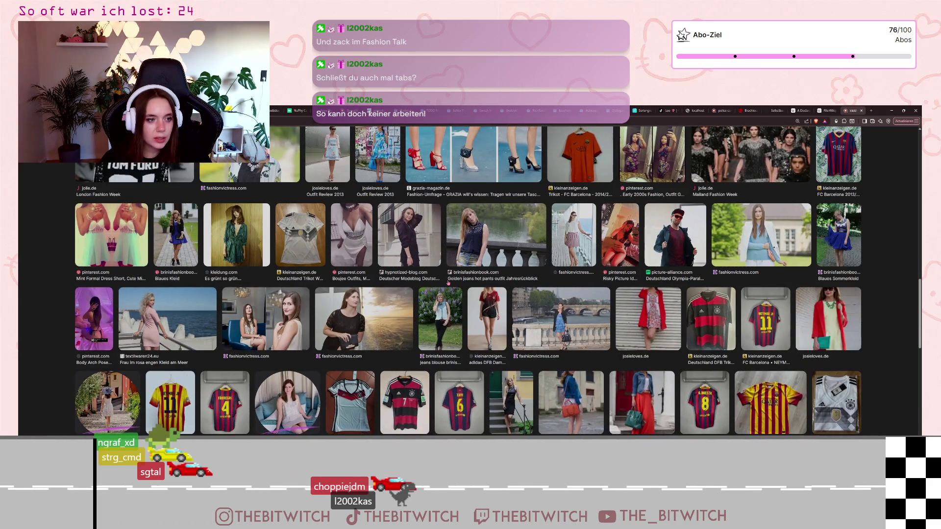
pyautogui.scroll(-2, 448, 282)
pyautogui.scroll(-2, 447, 283)
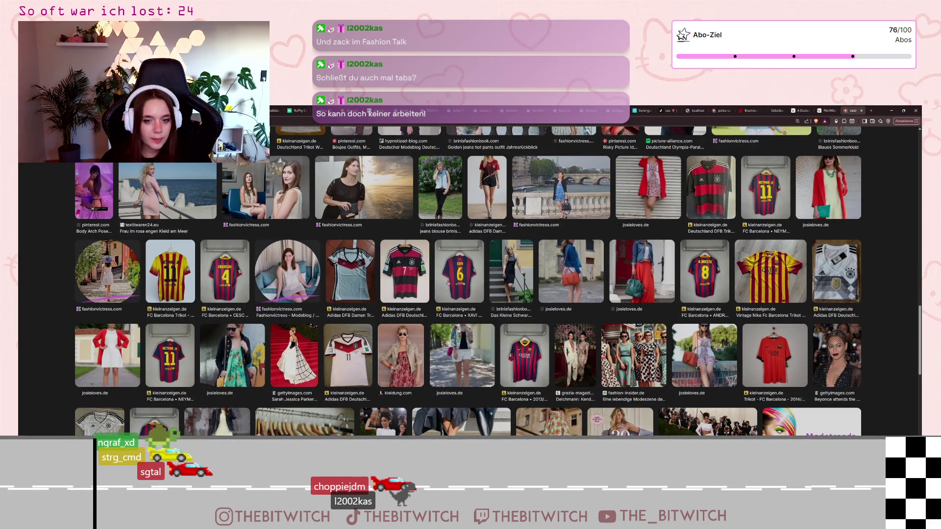
pyautogui.scroll(-5, 448, 282)
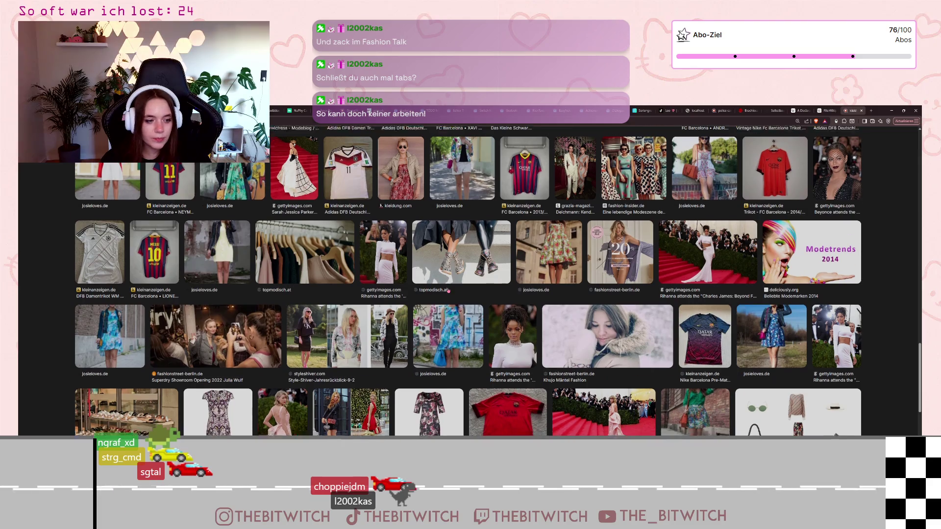
pyautogui.scroll(-5, 448, 291)
pyautogui.scroll(5, 448, 290)
pyautogui.scroll(20, 447, 291)
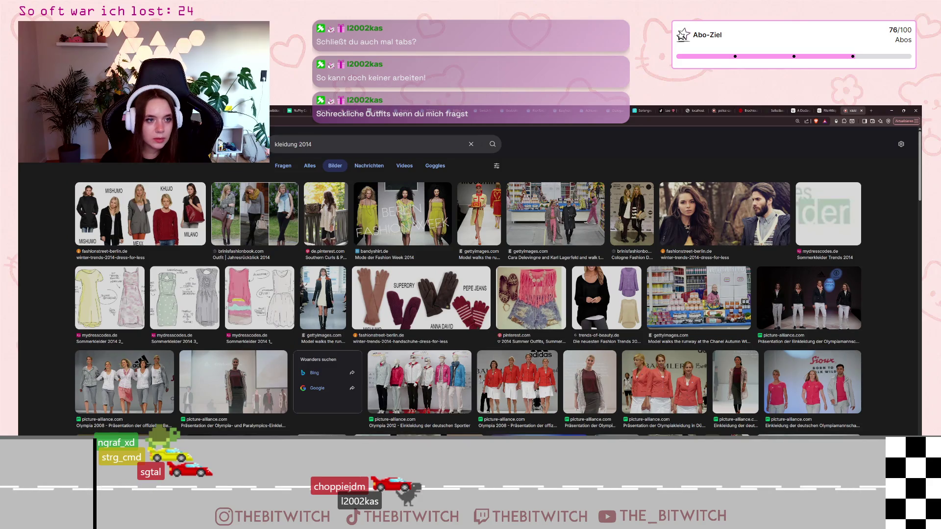
pyautogui.click(299, 144)
# Refine the image search to 'kleidung style 2014' and scroll down the results.
pyautogui.write('sty')
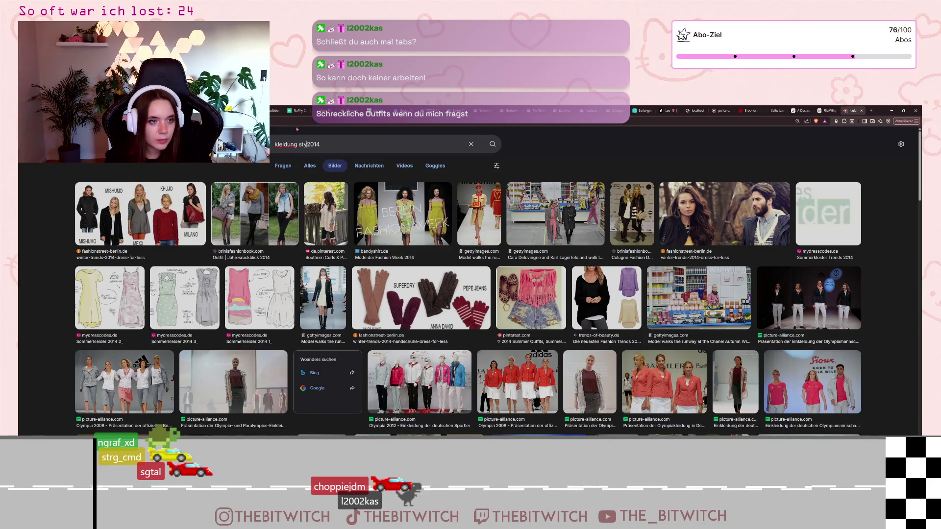
pyautogui.write('le')
pyautogui.press('Return')
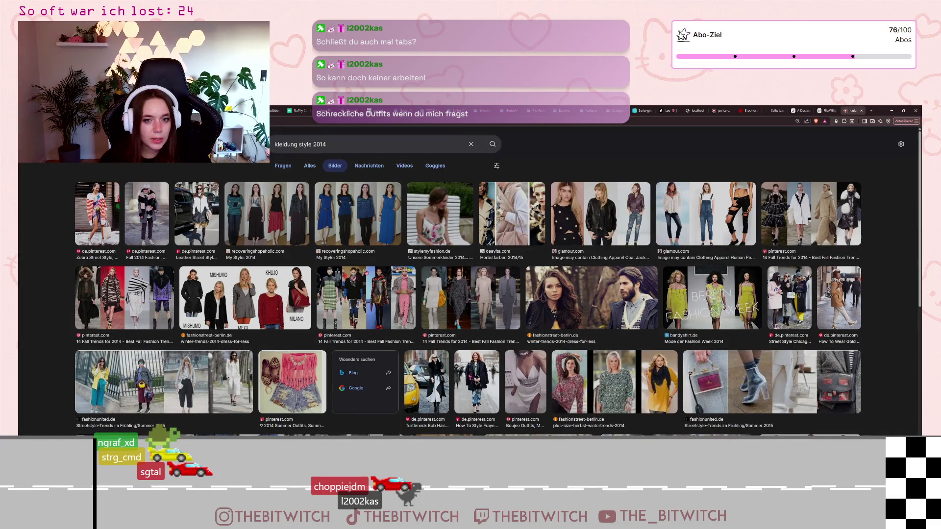
pyautogui.scroll(-3, 471, 294)
pyautogui.scroll(-5, 467, 280)
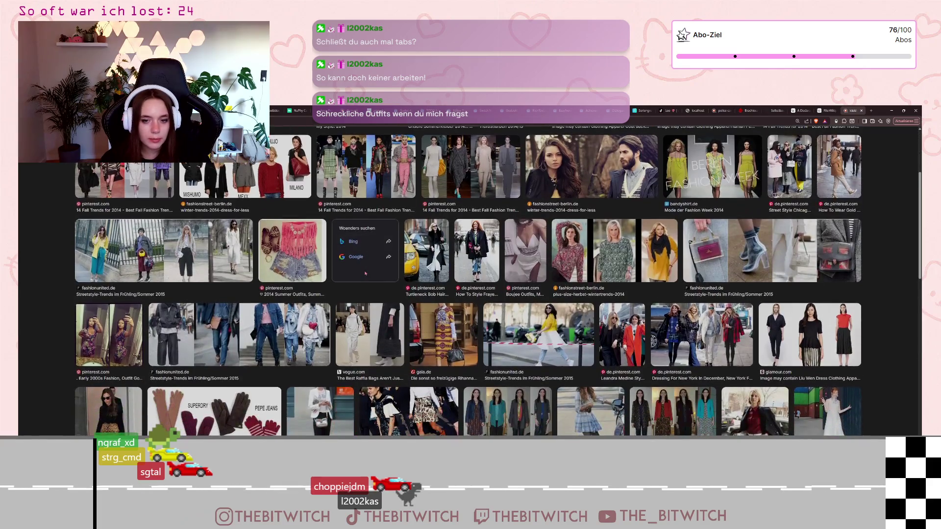
pyautogui.scroll(-2, 468, 279)
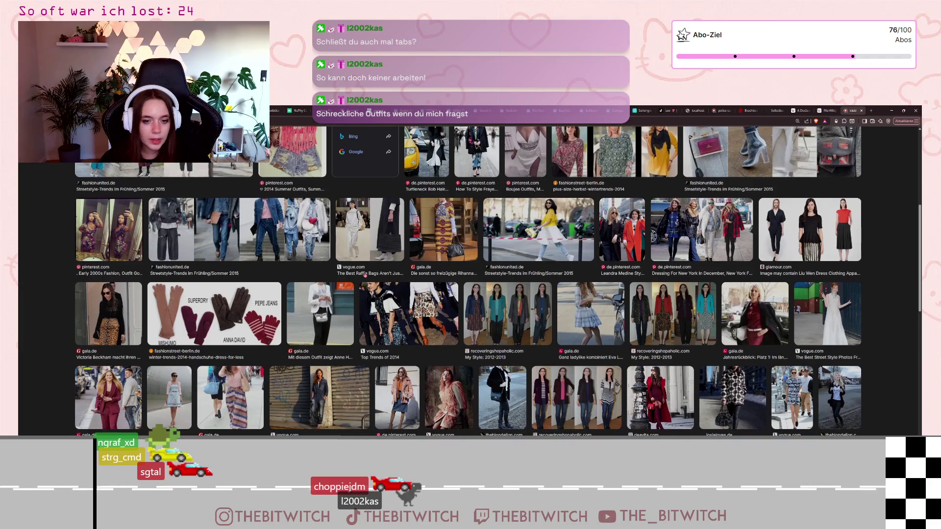
pyautogui.scroll(-2, 468, 279)
pyautogui.scroll(-3, 468, 279)
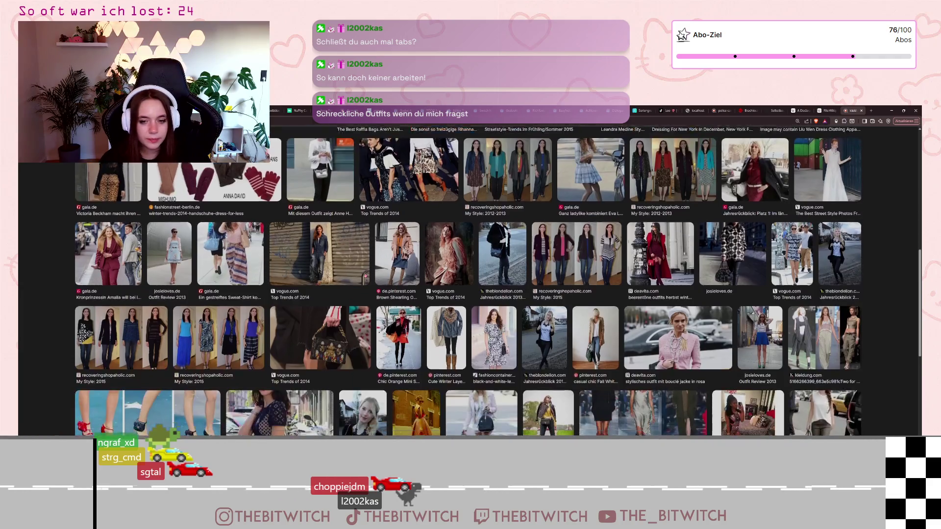
pyautogui.scroll(-2, 468, 279)
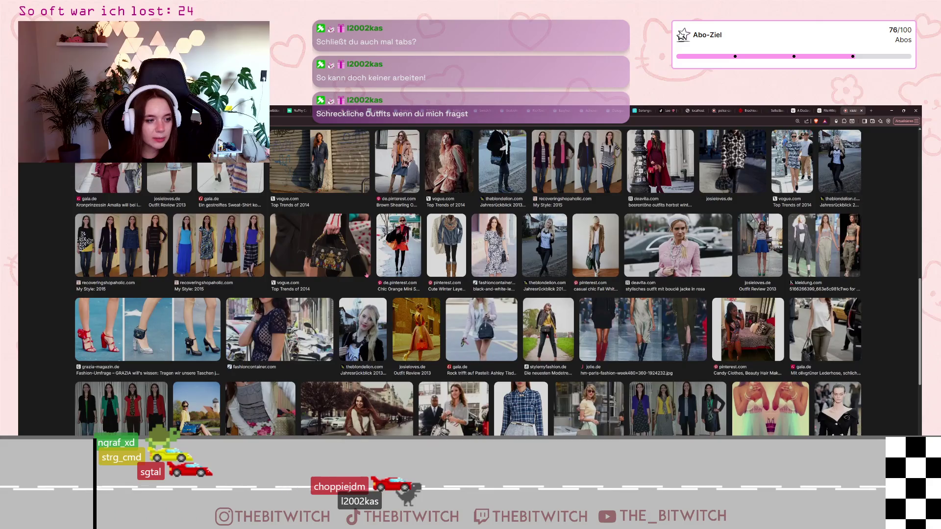
# Preview the grazia-magazin shoe photo, then minimize the image search window.
pyautogui.click(147, 329)
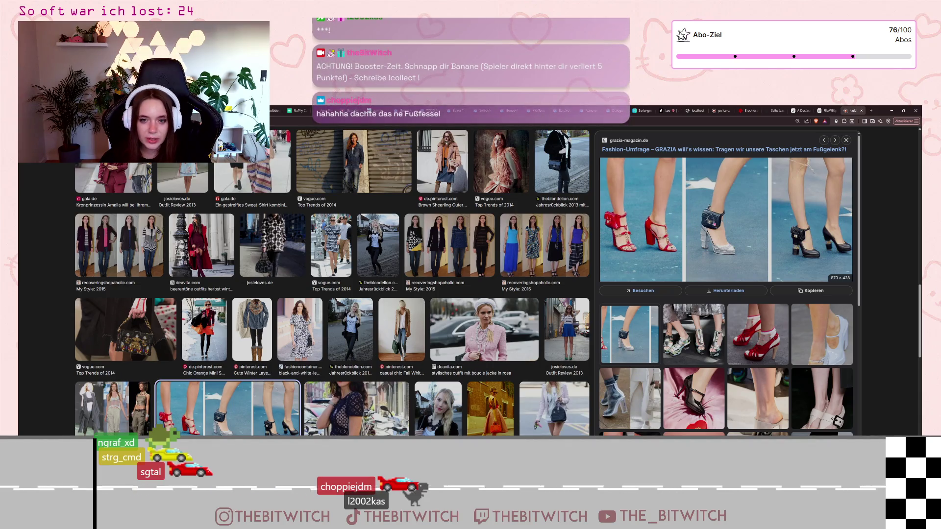
pyautogui.press('ctrl')
pyautogui.press('ctrl')
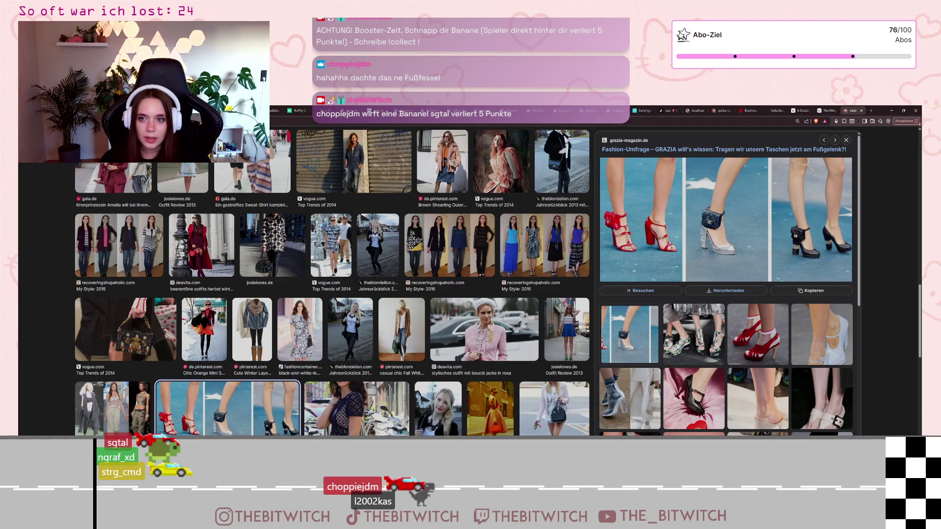
pyautogui.click(891, 110)
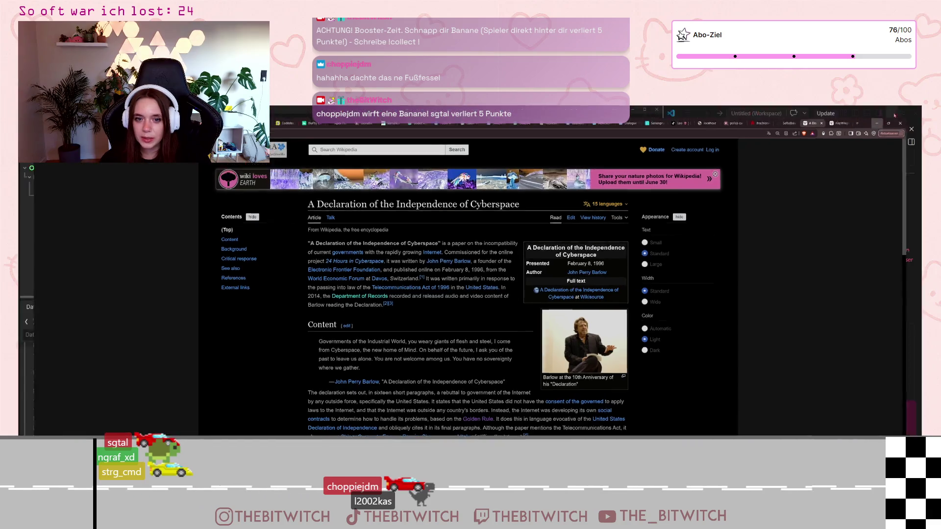
# Minimize the Wikipedia window and select the AI's get_tree().paused explanation in the Codex chat.
pyautogui.click(876, 123)
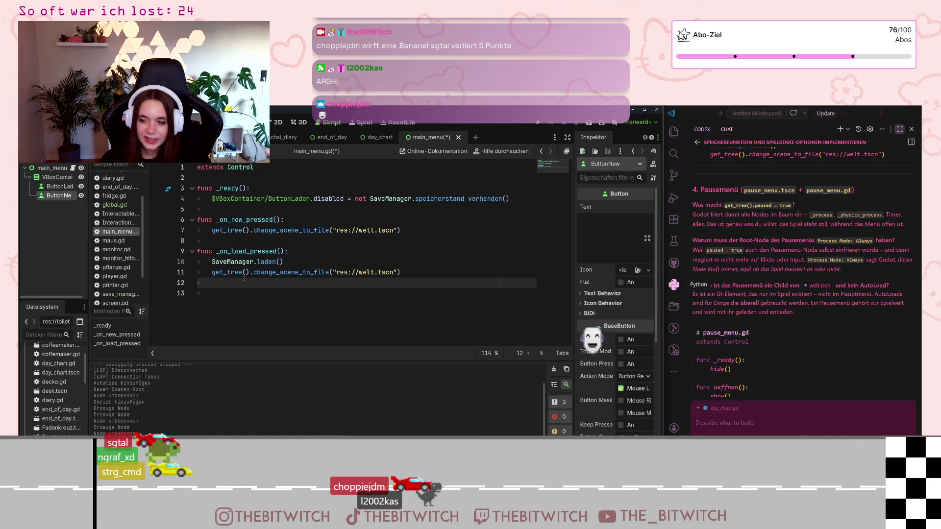
pyautogui.moveTo(240, 275)
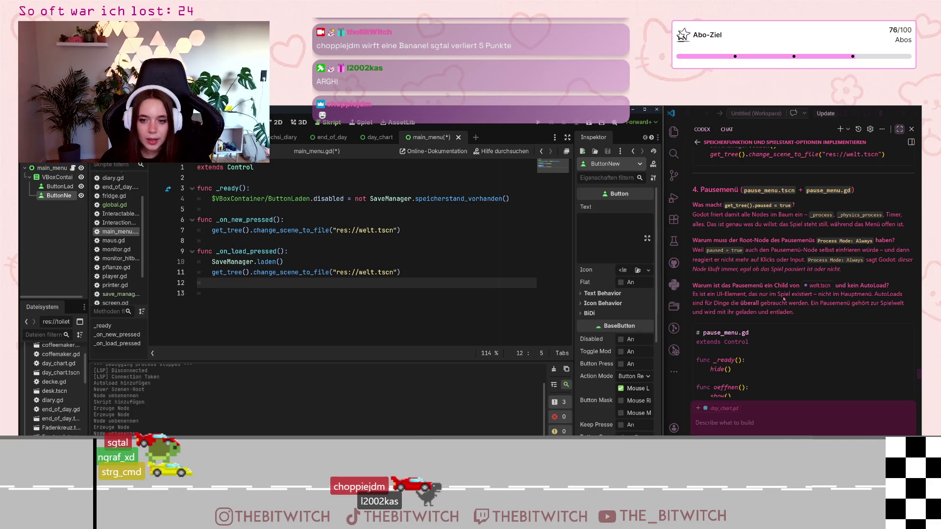
pyautogui.moveTo(716, 206)
pyautogui.mouseDown()
pyautogui.moveTo(784, 216)
pyautogui.moveTo(757, 216)
pyautogui.moveTo(758, 225)
pyautogui.mouseUp()
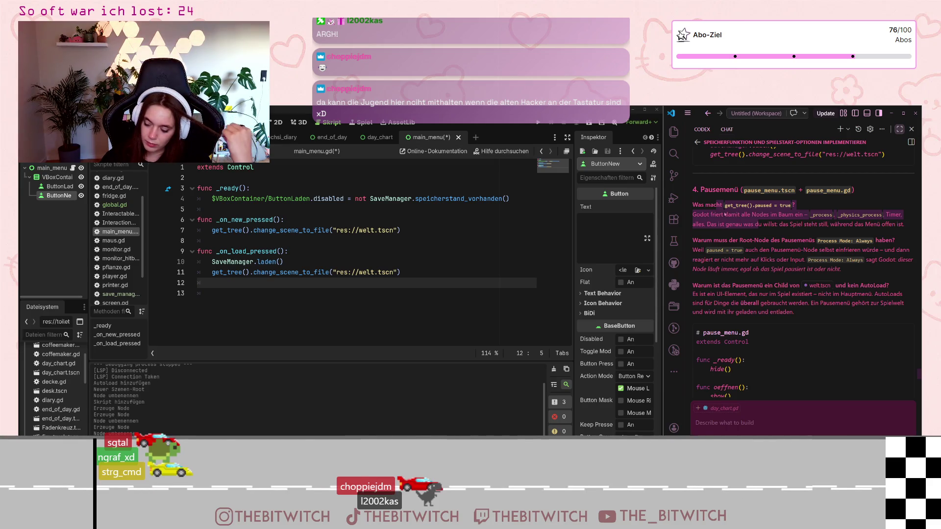
pyautogui.scroll(10, 725, 214)
pyautogui.scroll(10, 865, 269)
pyautogui.scroll(-15, 851, 293)
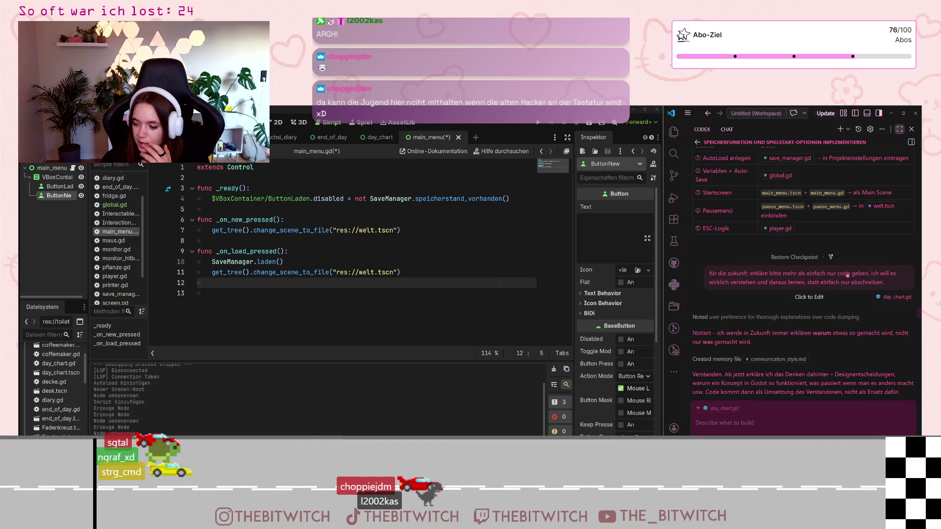
pyautogui.scroll(5, 847, 284)
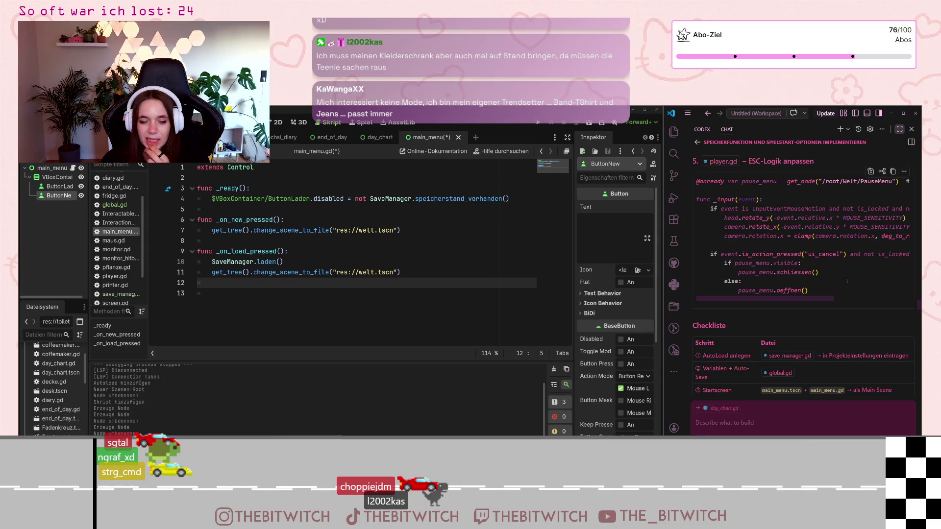
pyautogui.scroll(1, 847, 281)
pyautogui.scroll(5, 847, 281)
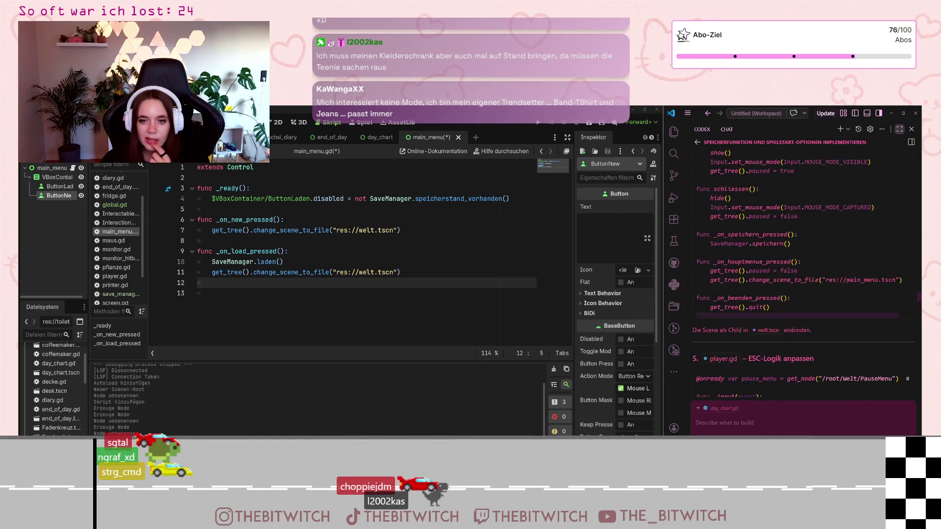
pyautogui.scroll(-8, 850, 282)
pyautogui.scroll(-3, 851, 282)
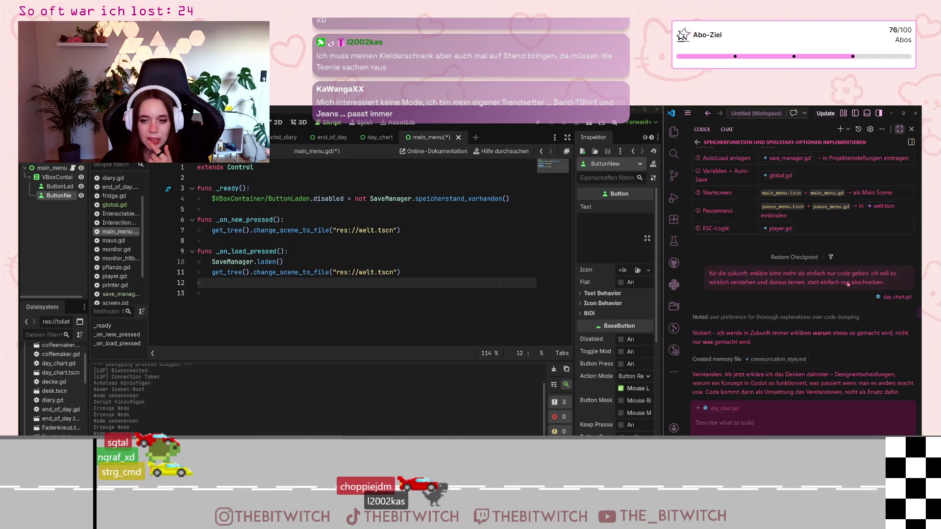
pyautogui.scroll(10, 820, 345)
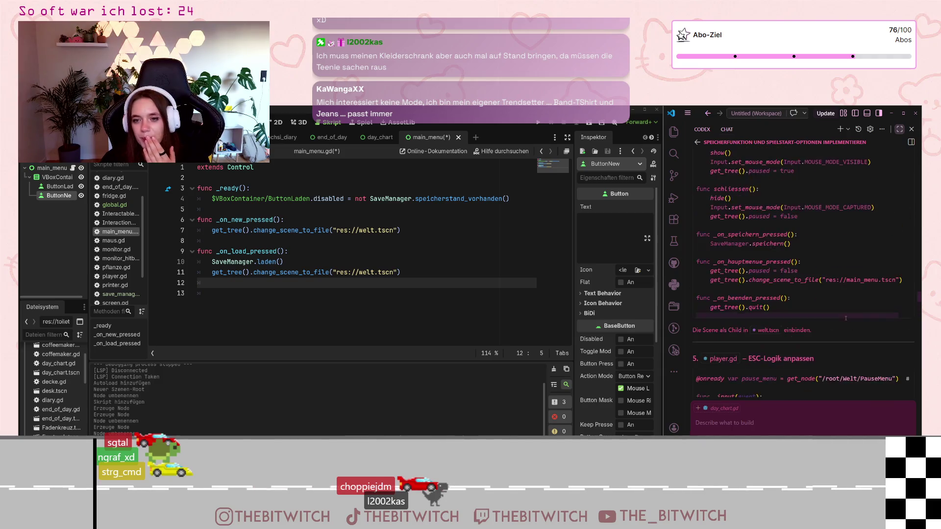
pyautogui.scroll(8, 846, 317)
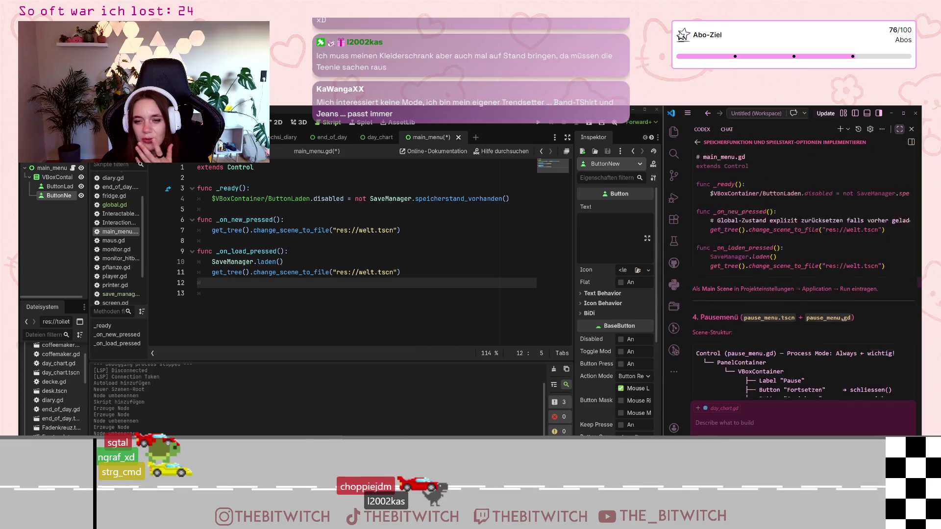
pyautogui.scroll(10, 842, 317)
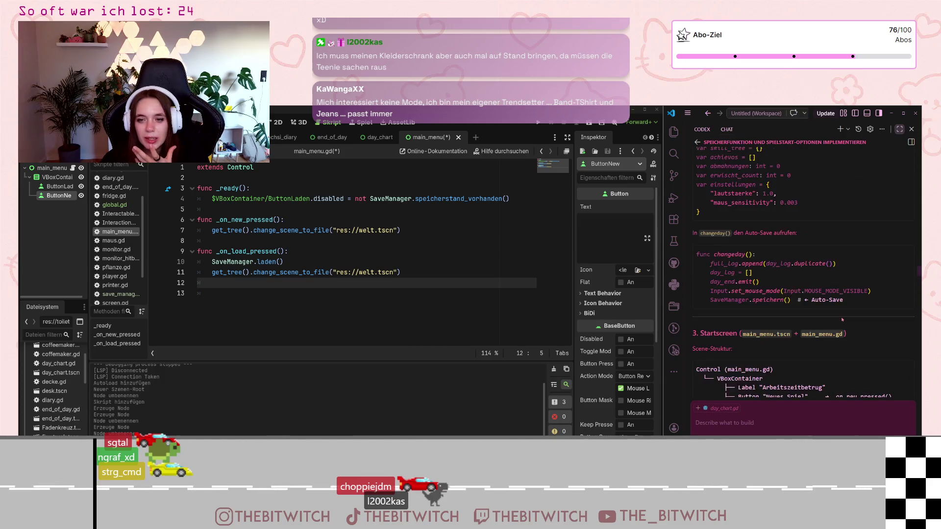
pyautogui.scroll(3, 841, 319)
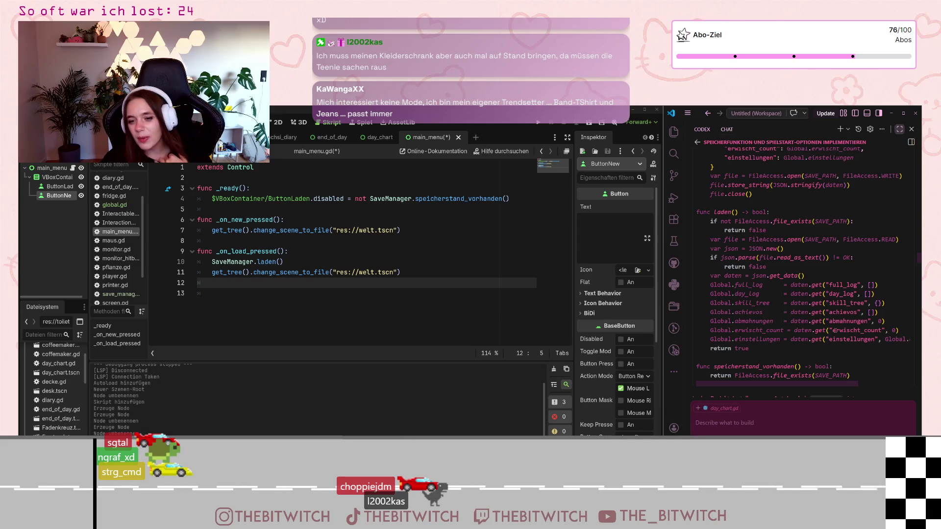
pyautogui.scroll(10, 836, 331)
pyautogui.scroll(10, 832, 338)
pyautogui.scroll(10, 831, 335)
pyautogui.scroll(10, 827, 336)
pyautogui.scroll(-10, 826, 337)
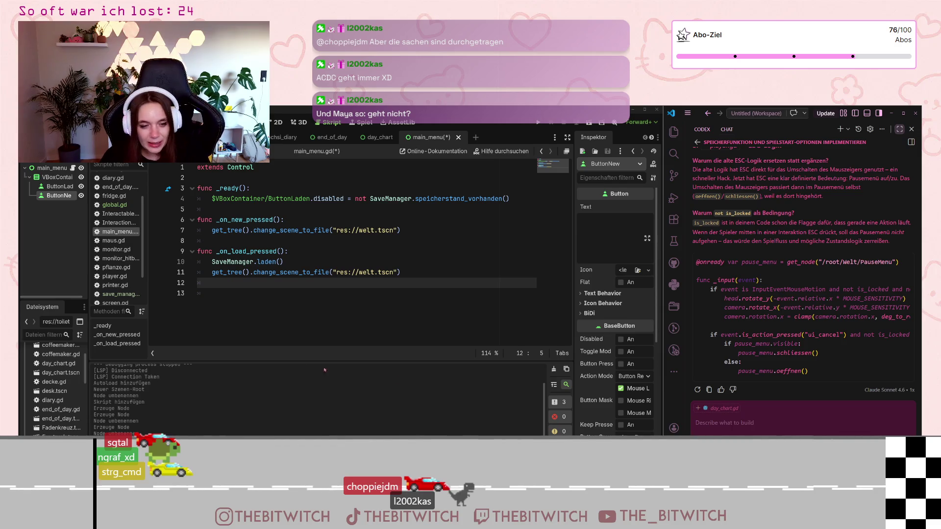
# Add an empty line 14 below _on_load_pressed() in main_menu.gd.
pyautogui.click(264, 286)
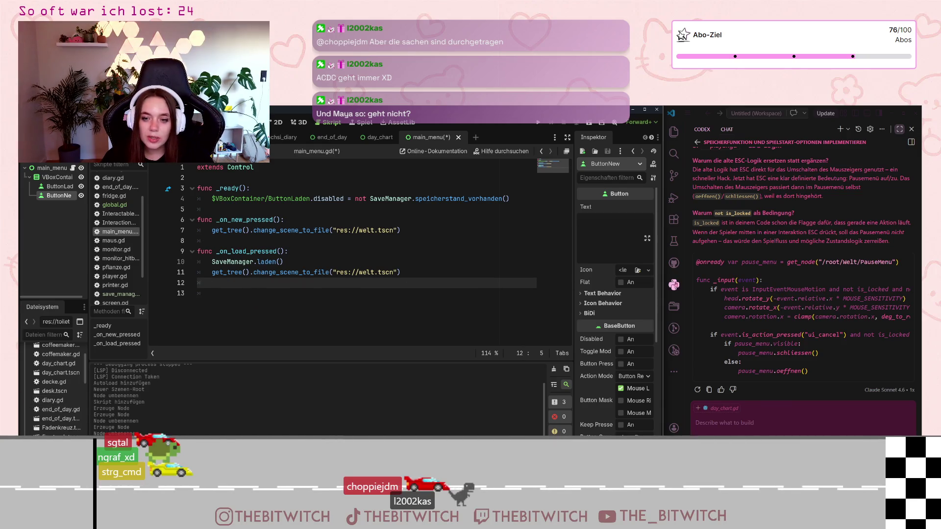
pyautogui.press('Return')
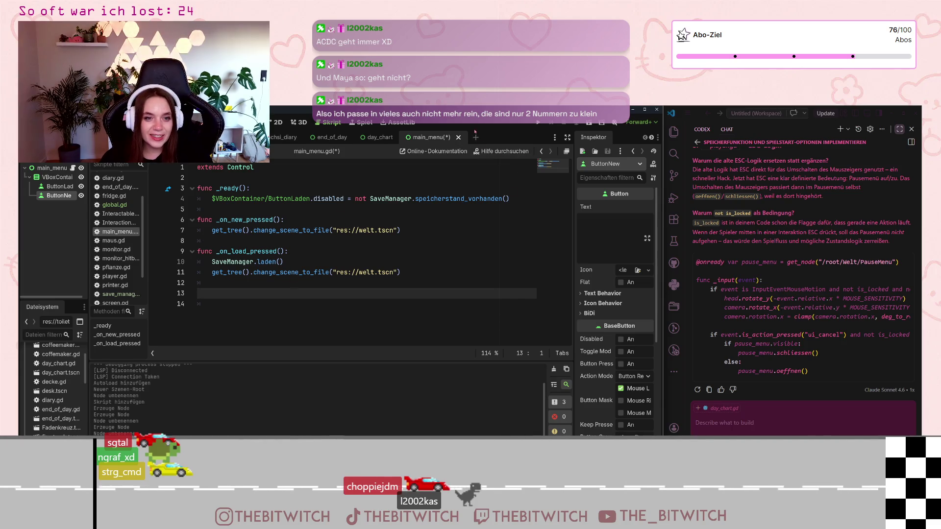
# Save the main_menu scene and create a new scene with a Control user-interface root.
pyautogui.click(460, 209)
pyautogui.hotkey('ctrl', 's')
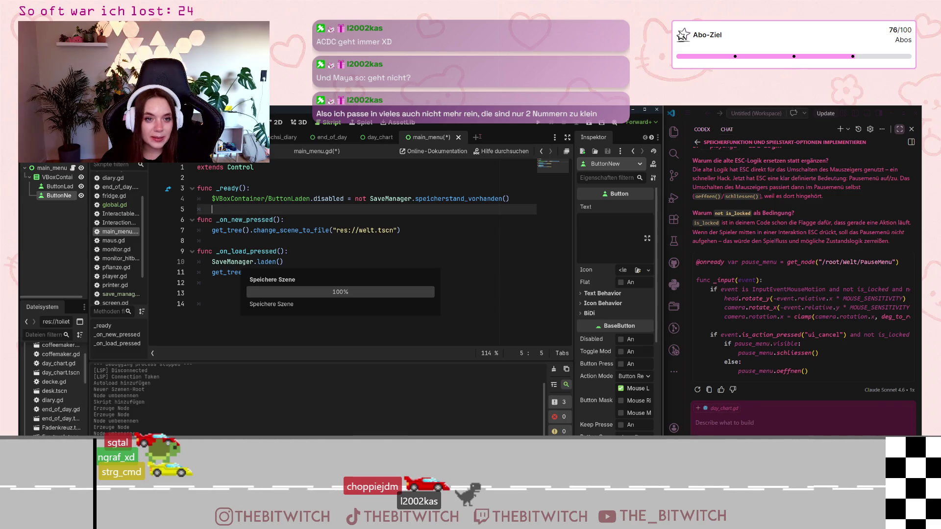
pyautogui.click(468, 138)
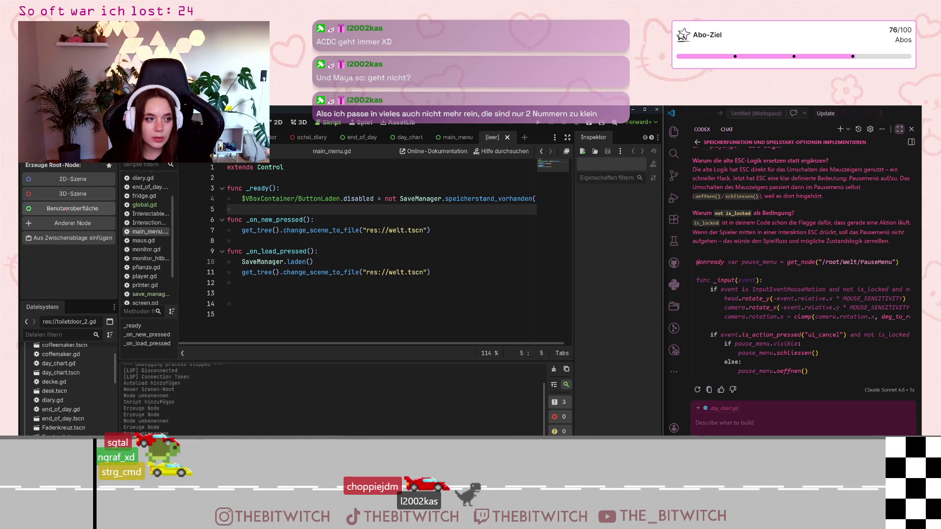
pyautogui.click(65, 208)
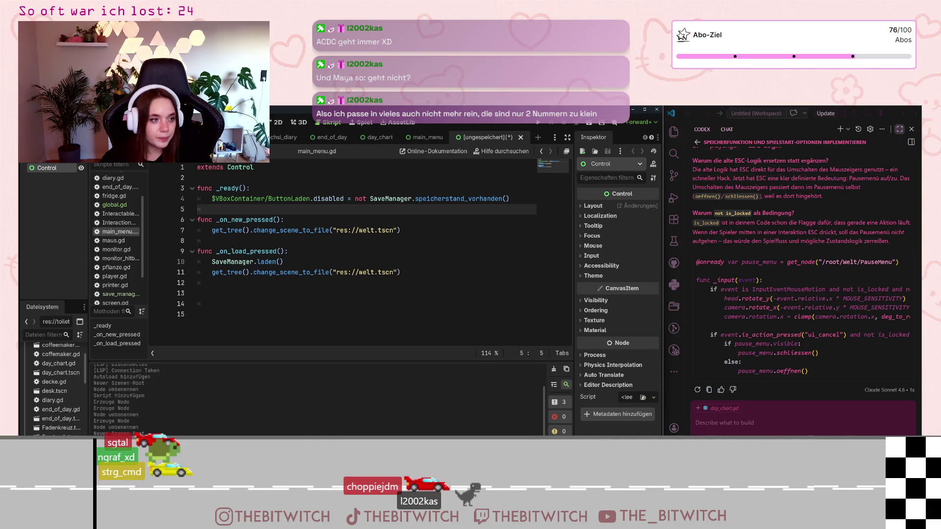
# Rename the root node to pause_menu and attach a new pause_menu.gd script.
pyautogui.doubleClick(48, 168)
pyautogui.write('pause_')
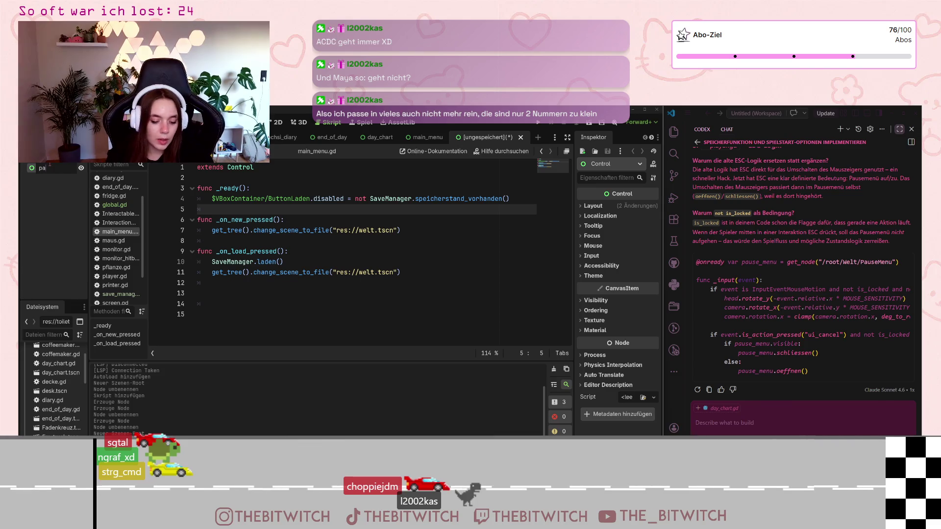
pyautogui.write('menu')
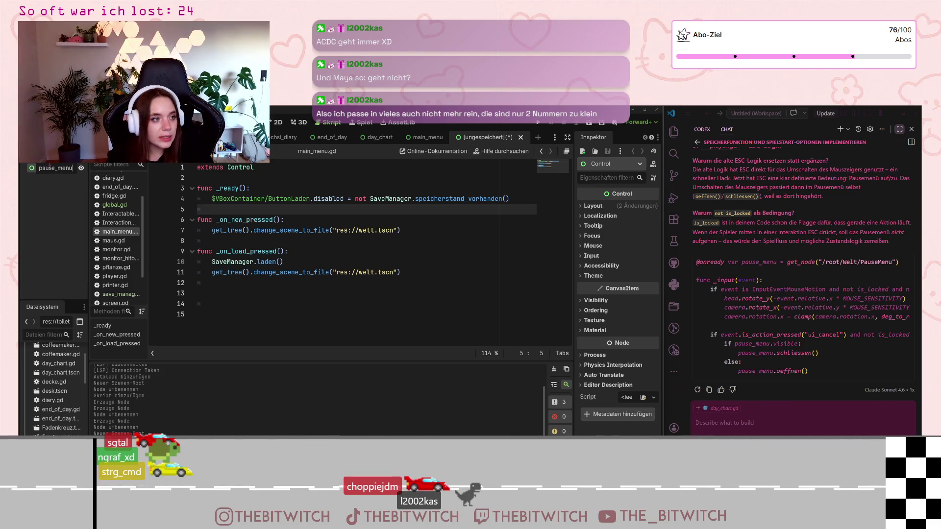
pyautogui.press('Return')
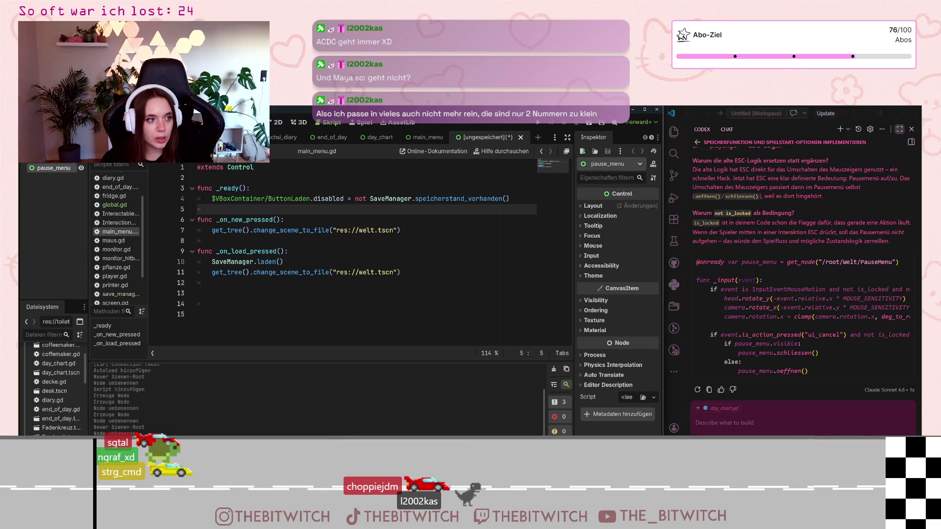
pyautogui.click(429, 358)
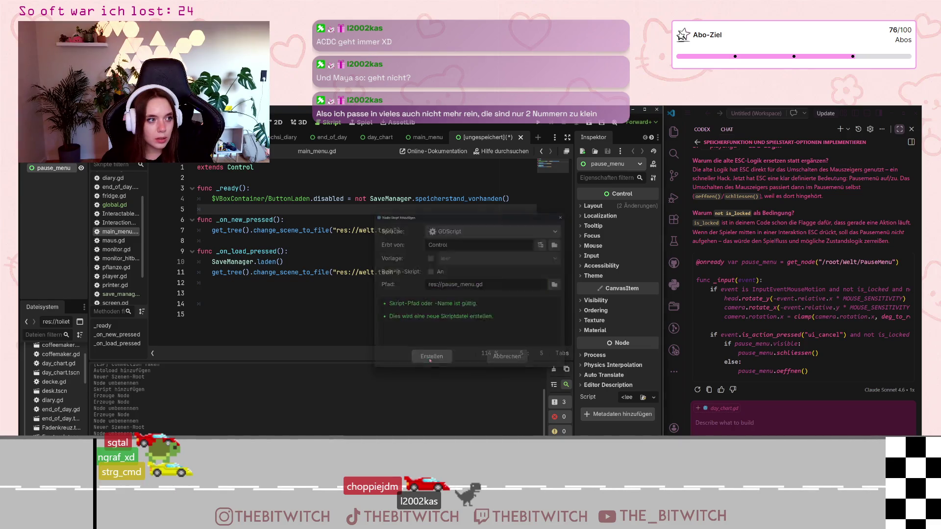
# Save the new scene as pause_menu.tscn.
pyautogui.hotkey('ctrl', 's')
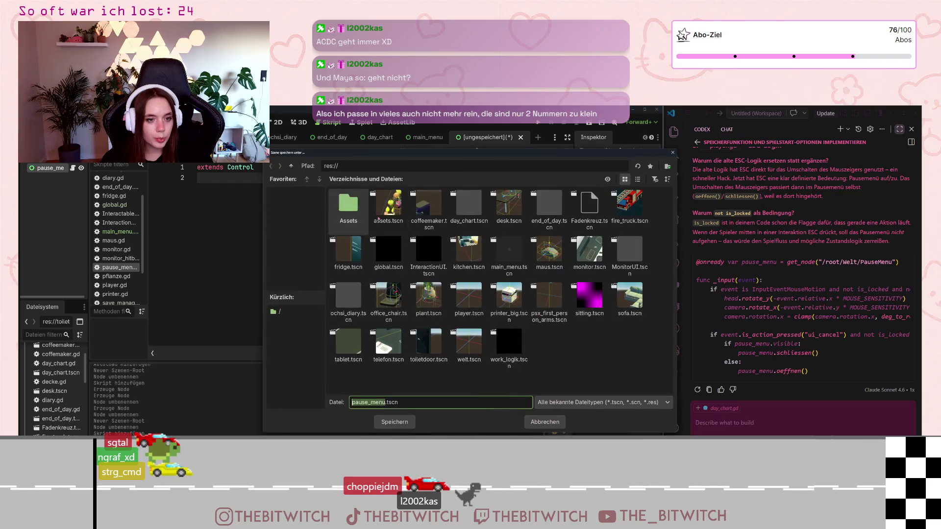
pyautogui.click(409, 420)
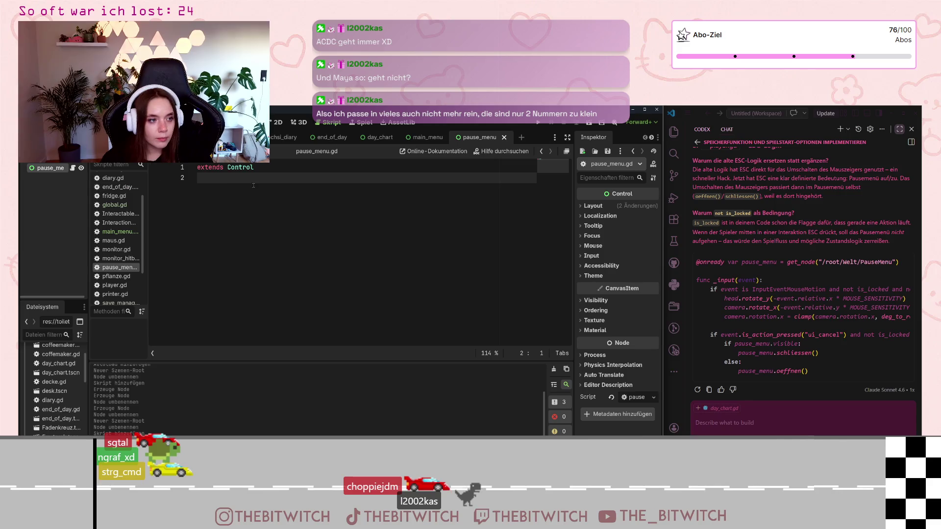
pyautogui.scroll(1, 750, 290)
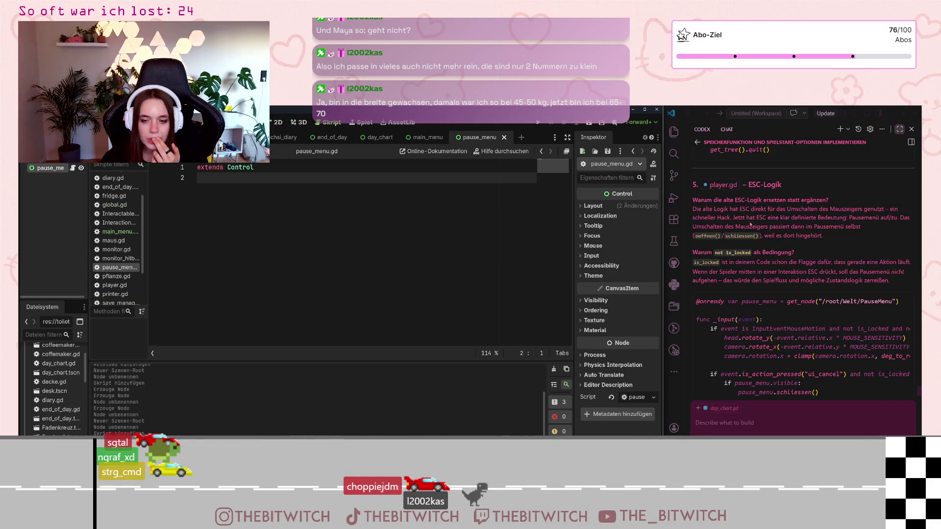
pyautogui.click(726, 425)
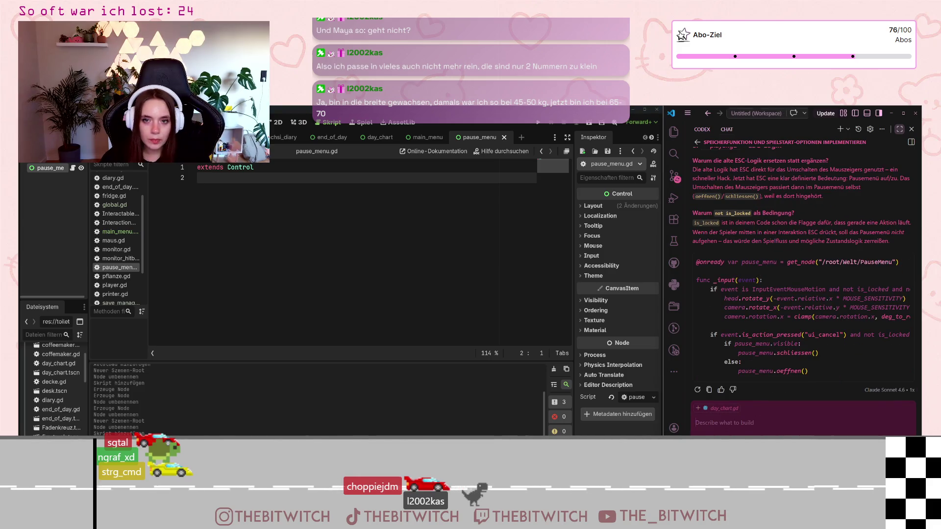
pyautogui.scroll(2, 810, 315)
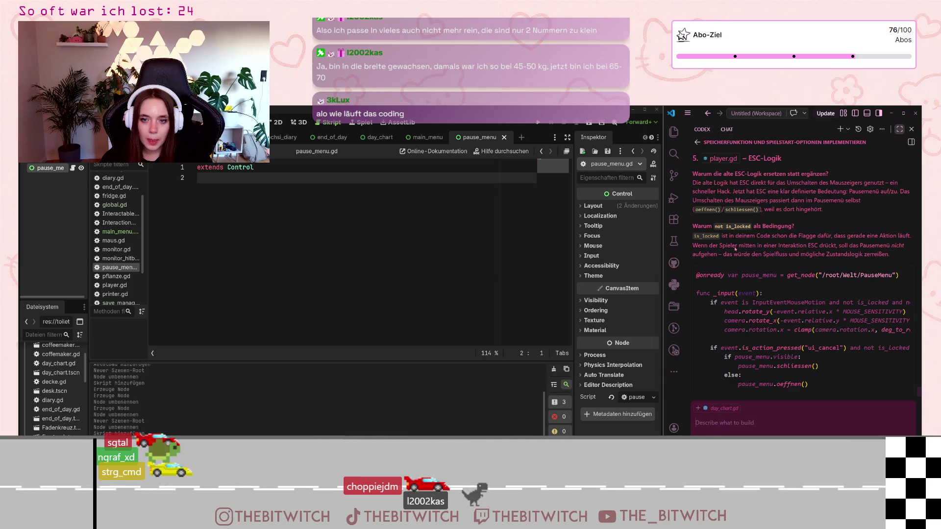
# Ask the Codex assistant how to recycle the game's existing ESC logic for the pause menu.
pyautogui.click(758, 422)
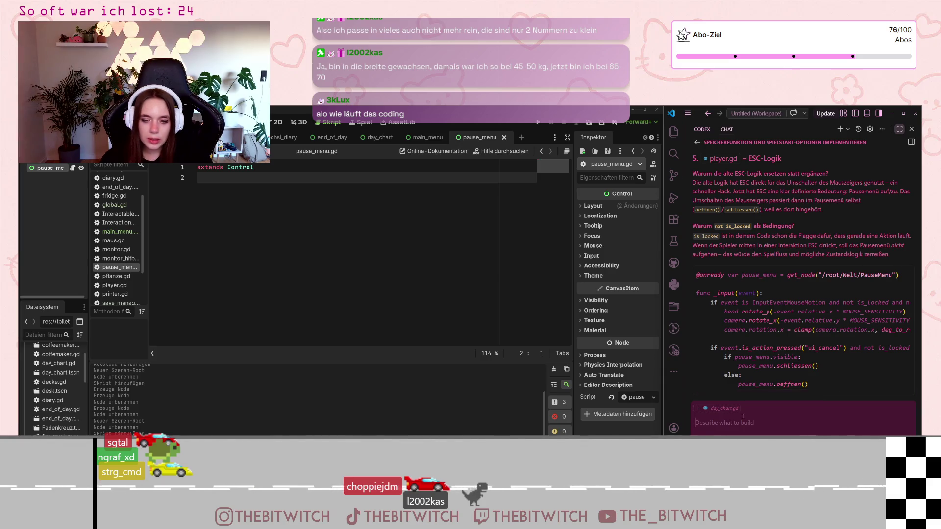
pyautogui.write('Ich will die ESC logi')
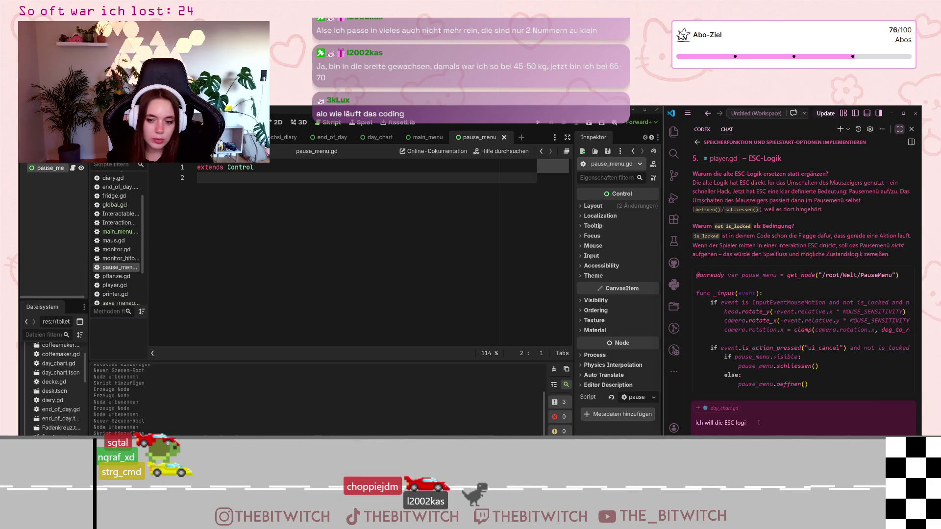
pyautogui.write('us dem spiel scho')
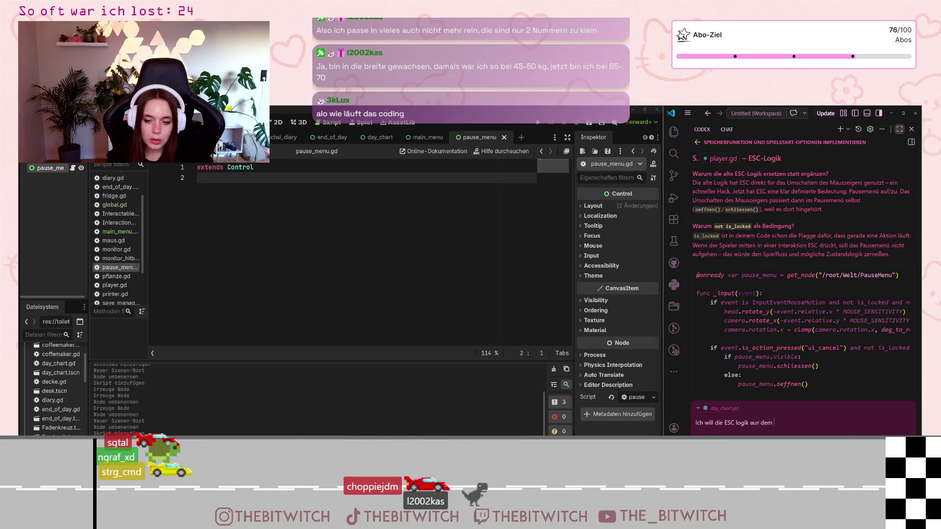
pyautogui.write('n gerne rec')
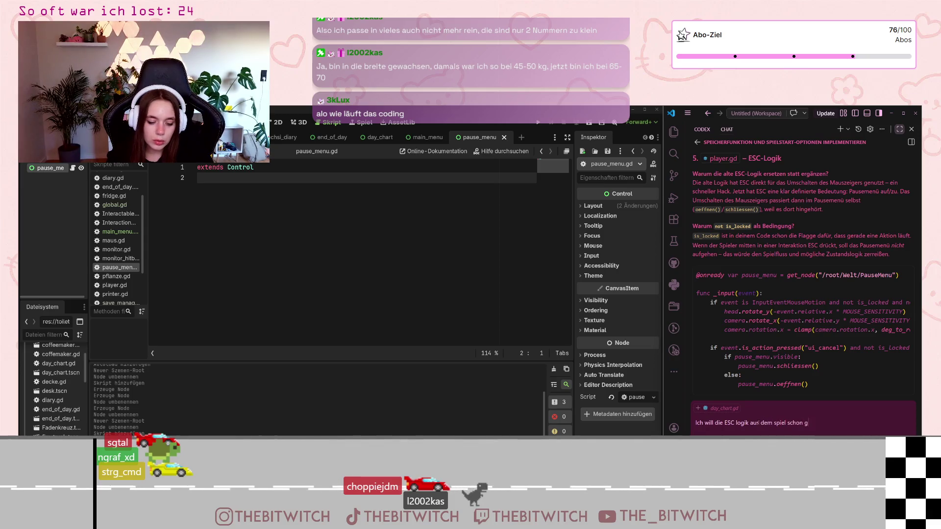
pyautogui.write('yclen und auch dort verwenden. wieso nicht?')
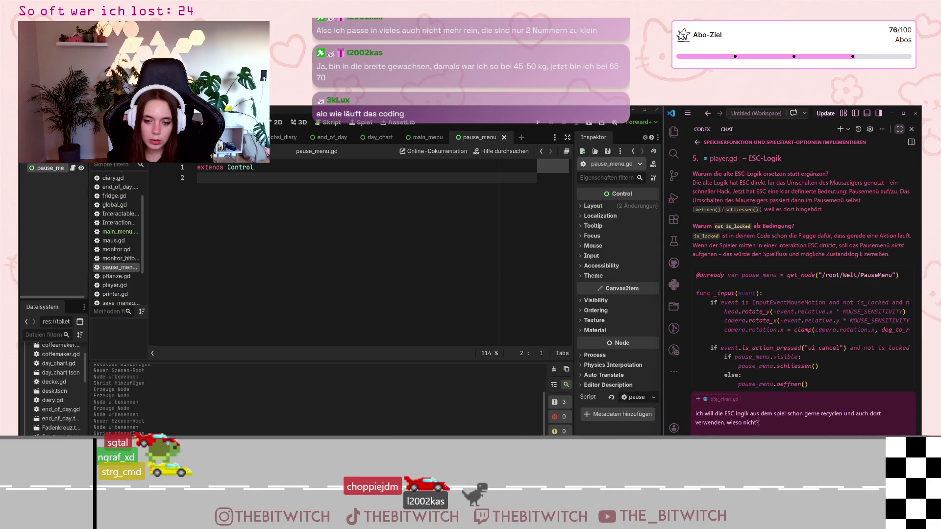
pyautogui.press('BackSpace')
pyautogui.write('?')
pyautogui.press('Return')
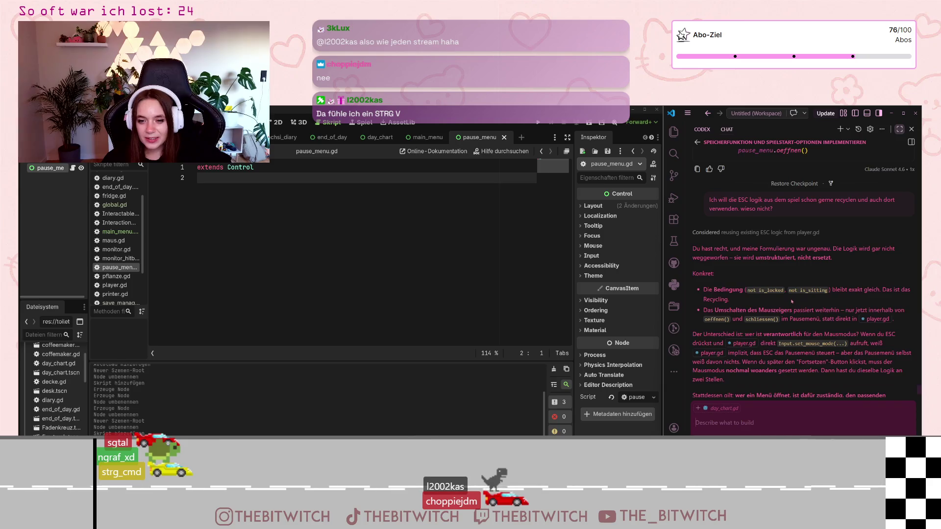
pyautogui.scroll(5, 787, 299)
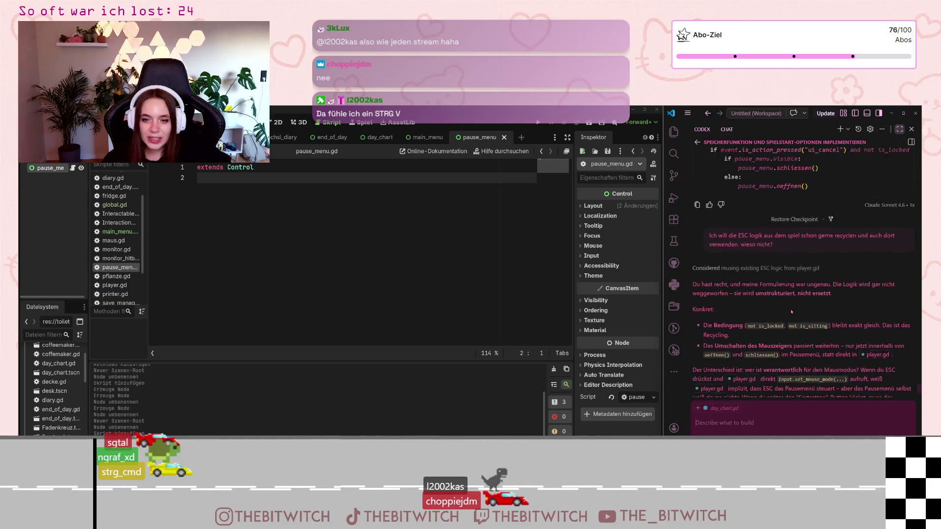
pyautogui.scroll(-5, 779, 280)
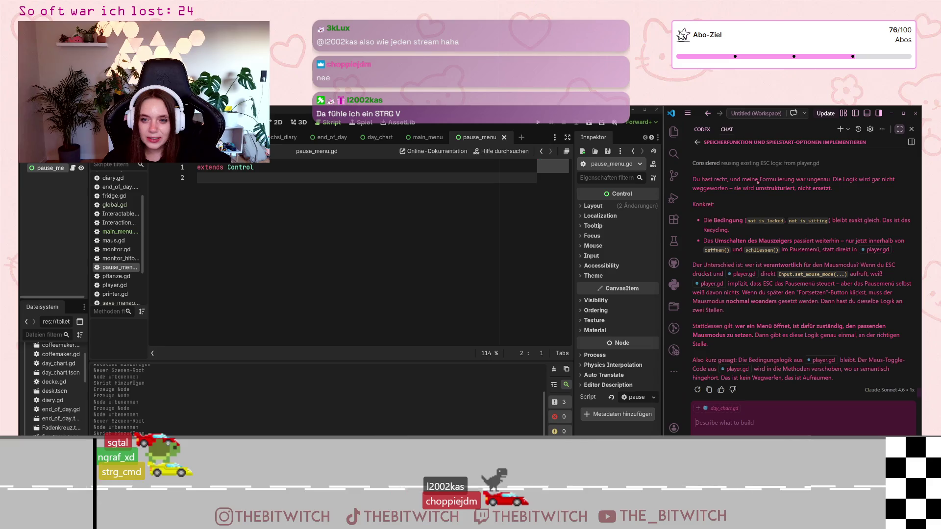
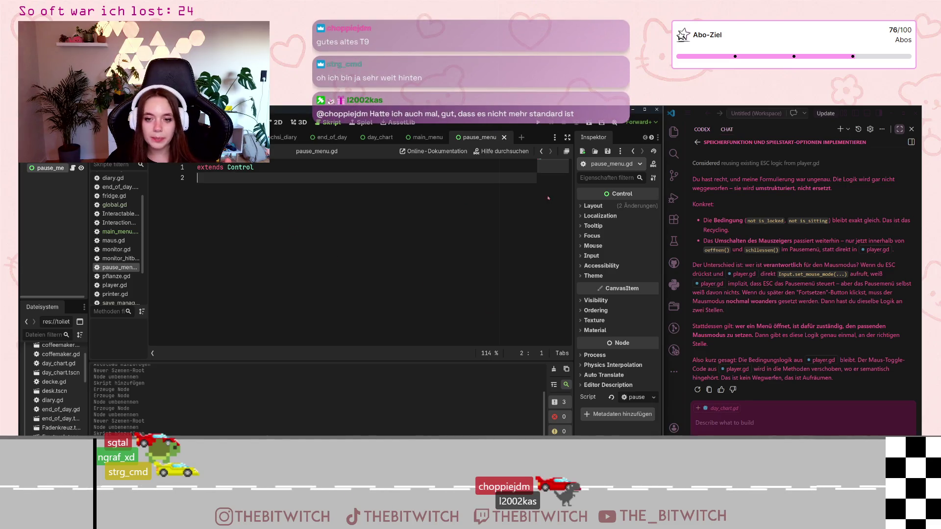
# Insert a blank line 3 directly under 'extends Control' in pause_menu.gd.
pyautogui.scroll(5, 792, 293)
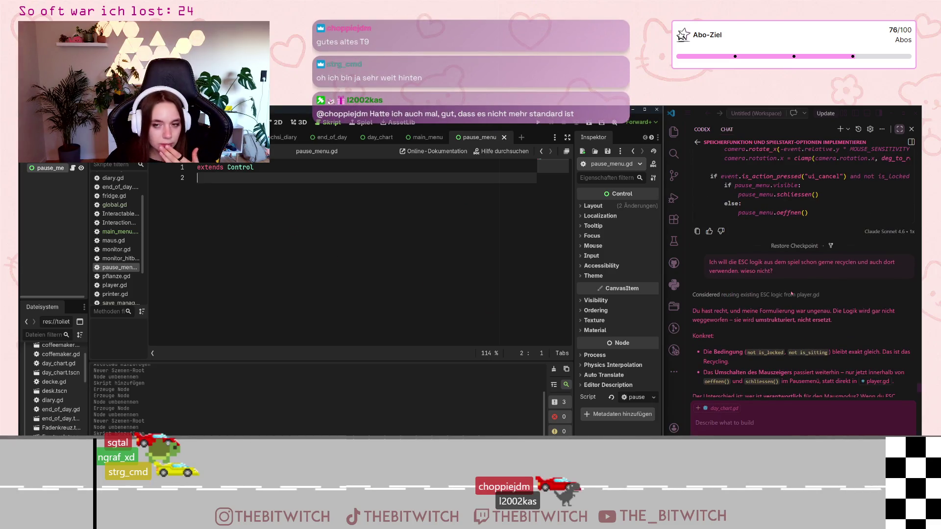
pyautogui.scroll(-5, 792, 294)
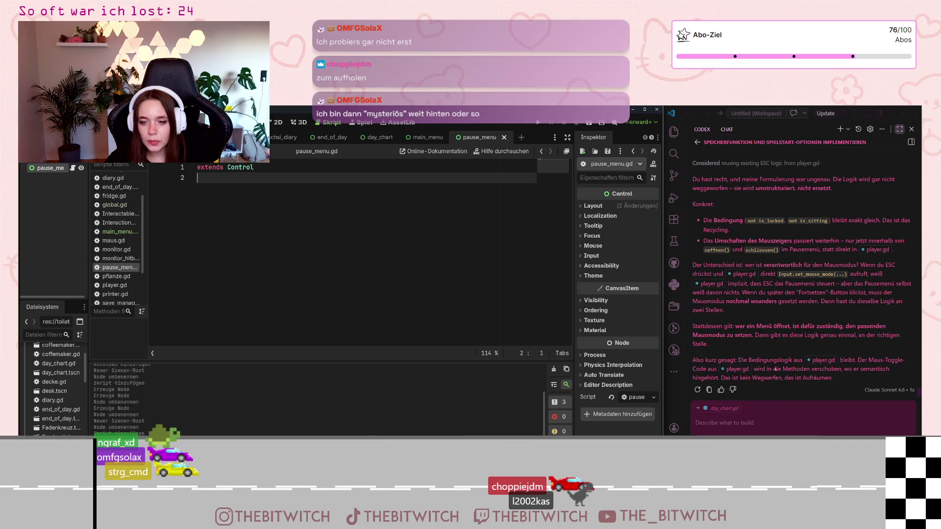
pyautogui.scroll(5, 775, 369)
pyautogui.scroll(1, 790, 369)
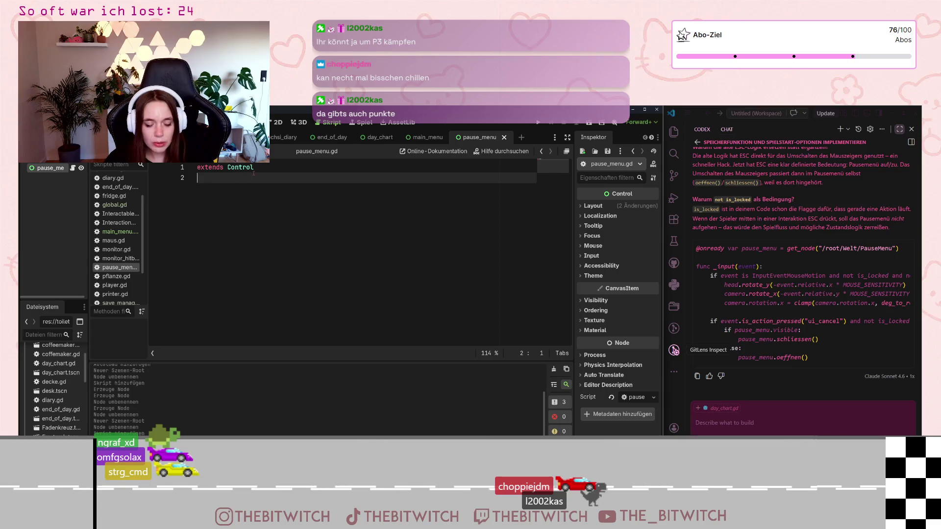
pyautogui.press('Return')
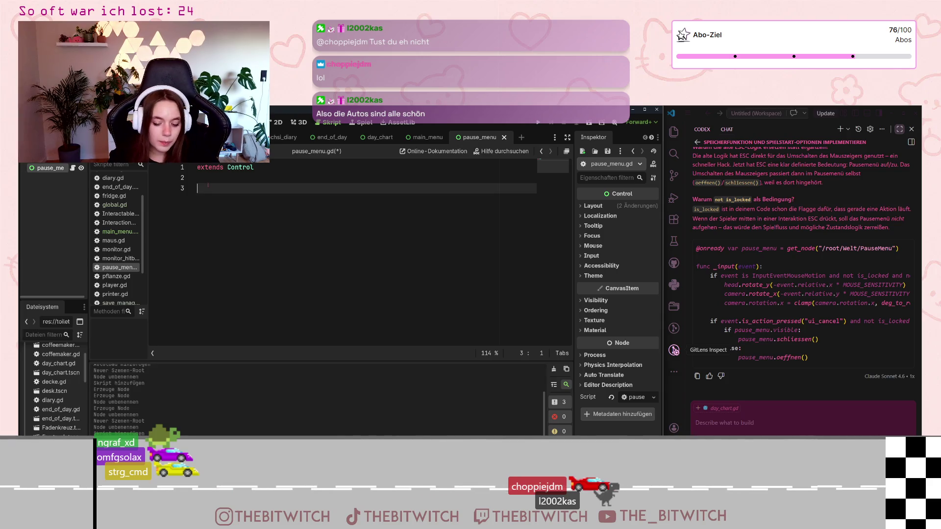
pyautogui.write('@onread')
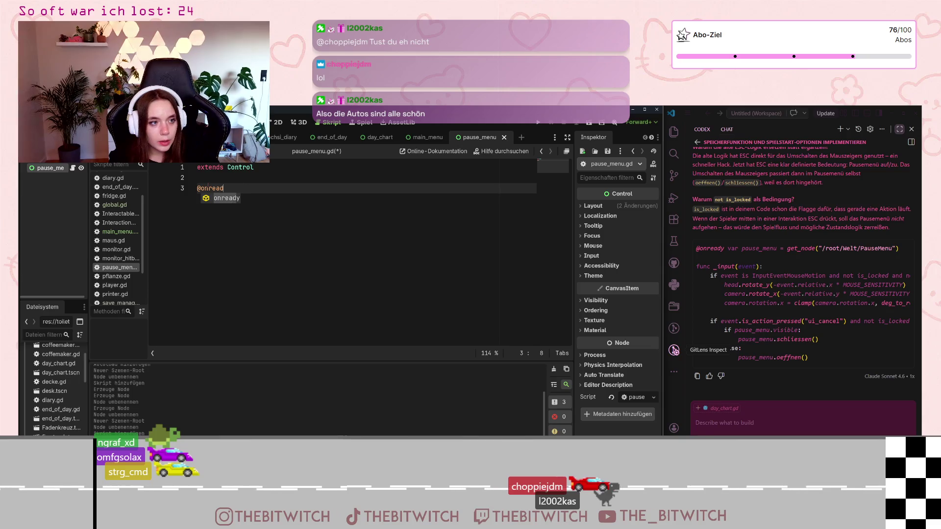
pyautogui.press('Return')
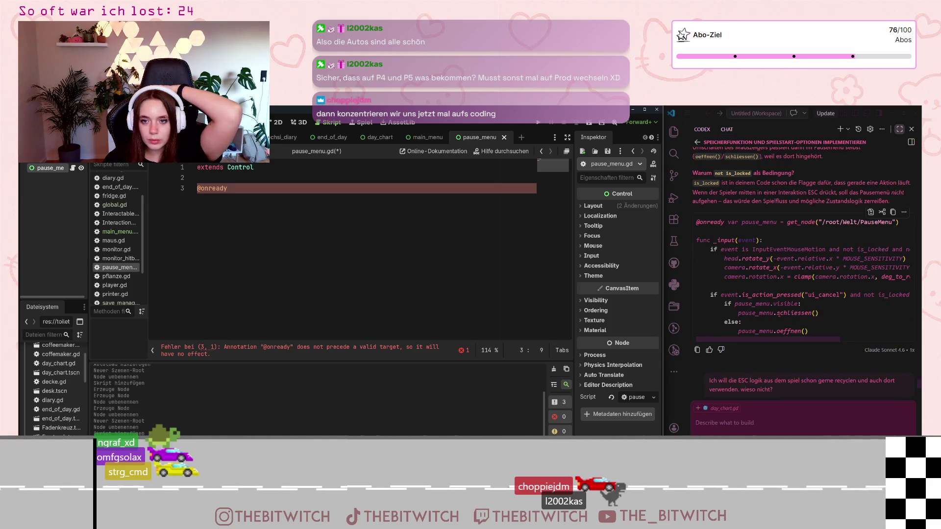
pyautogui.scroll(2, 760, 235)
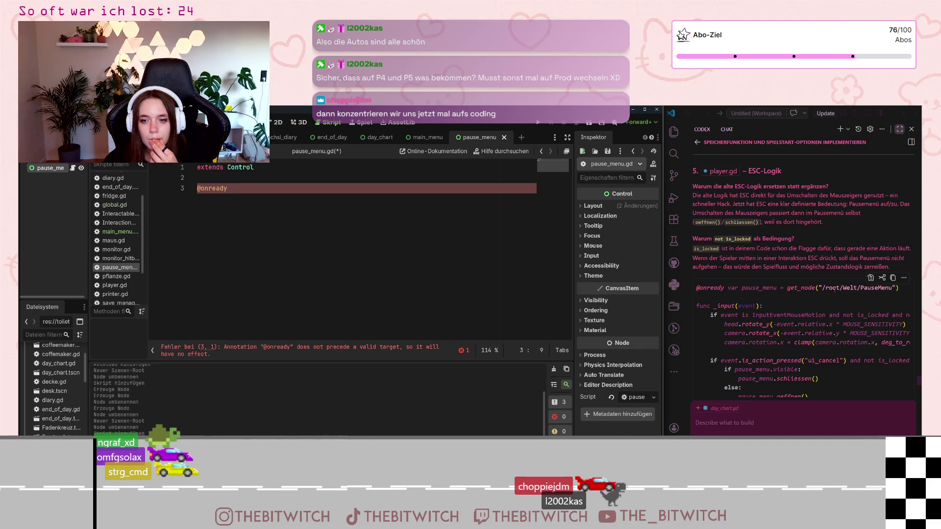
pyautogui.scroll(10, 835, 289)
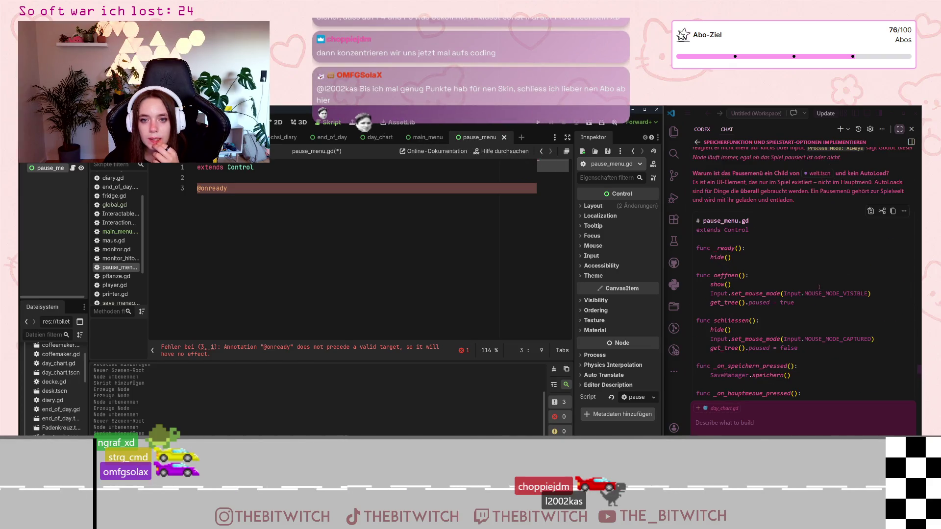
pyautogui.scroll(5, 819, 287)
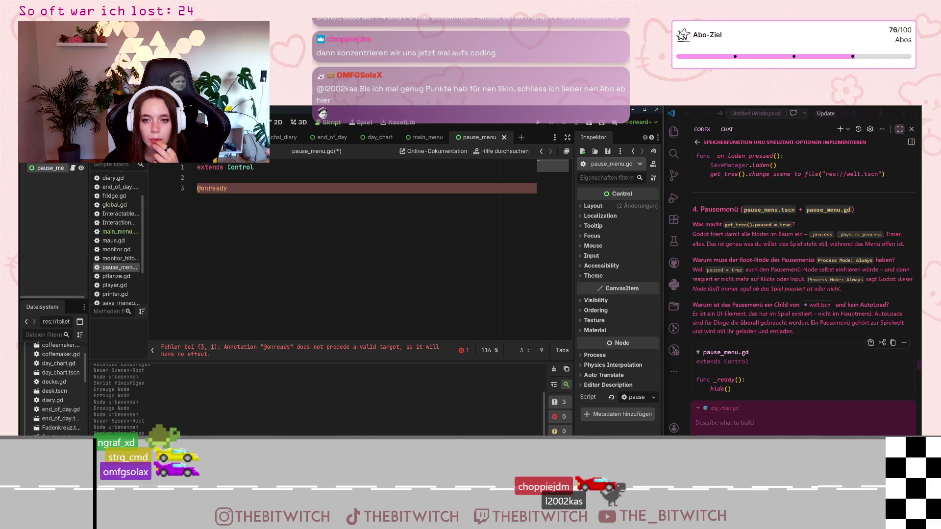
pyautogui.scroll(-7, 819, 287)
pyautogui.scroll(-5, 823, 298)
pyautogui.scroll(6, 714, 316)
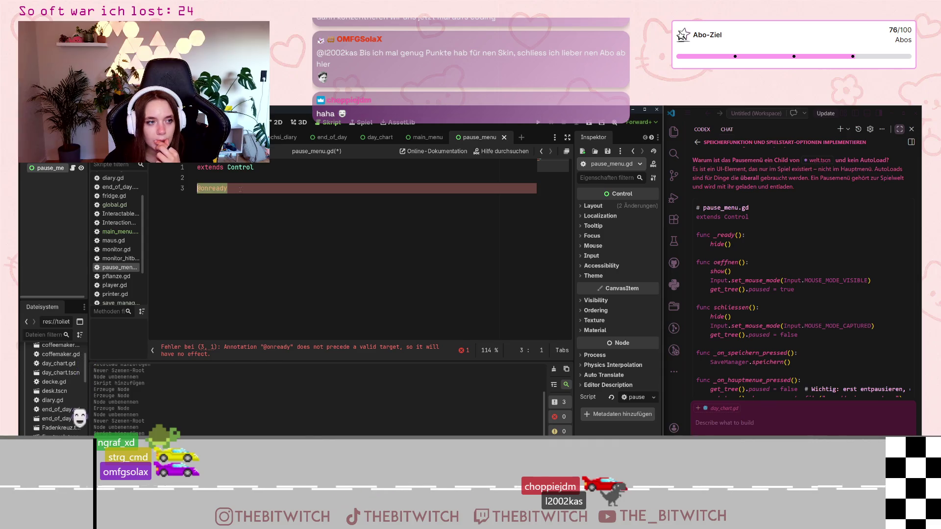
pyautogui.press('BackSpace')
pyautogui.press('BackSpace')
pyautogui.press('BackSpace')
# Write func _ready(): whose body calls hide(), leaving room for another function.
pyautogui.write('func _')
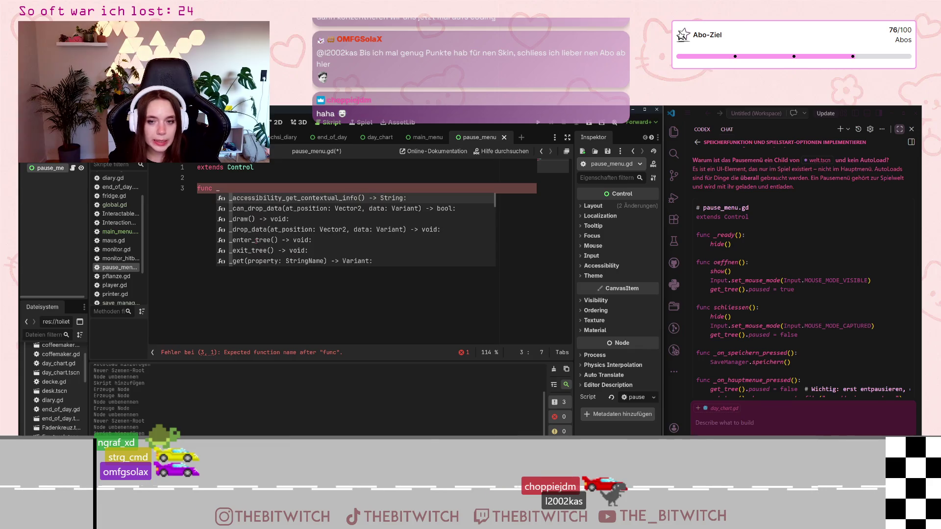
pyautogui.write('rea')
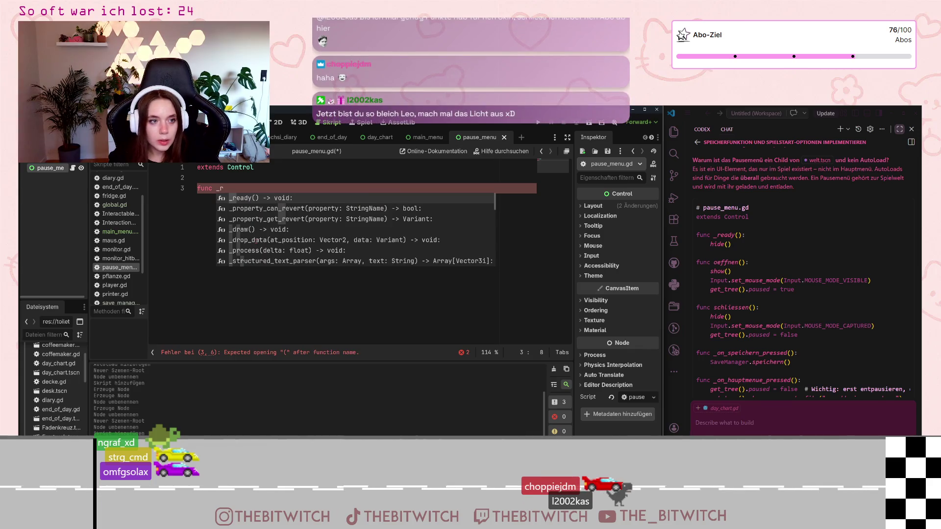
pyautogui.write('dy')
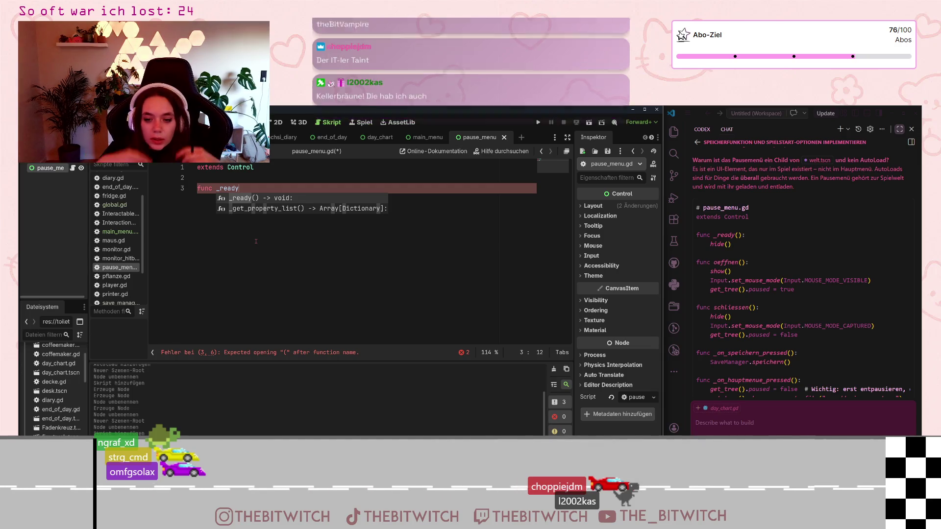
pyautogui.write('():')
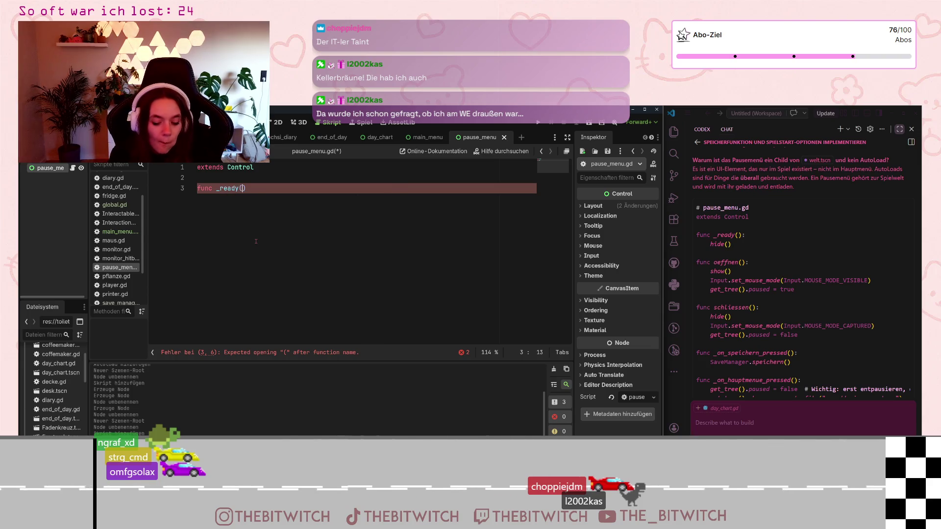
pyautogui.press('Return')
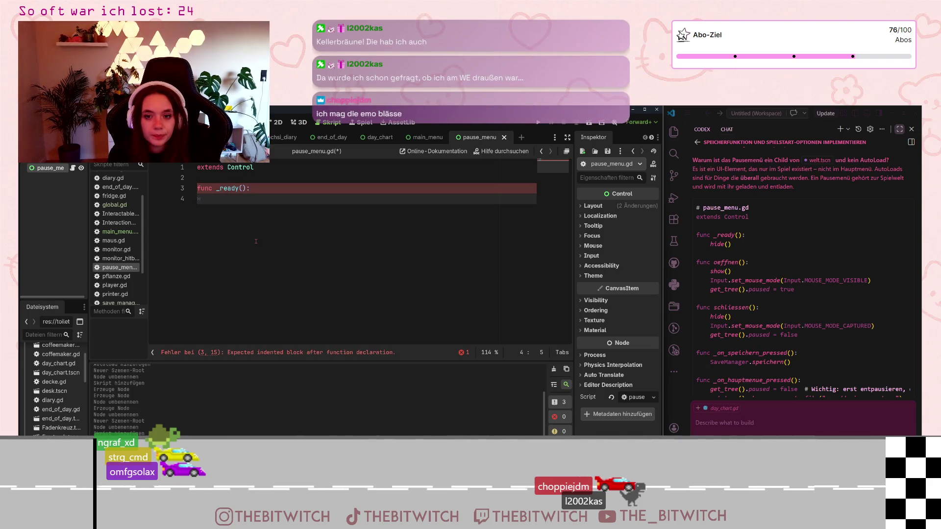
pyautogui.write('hide')
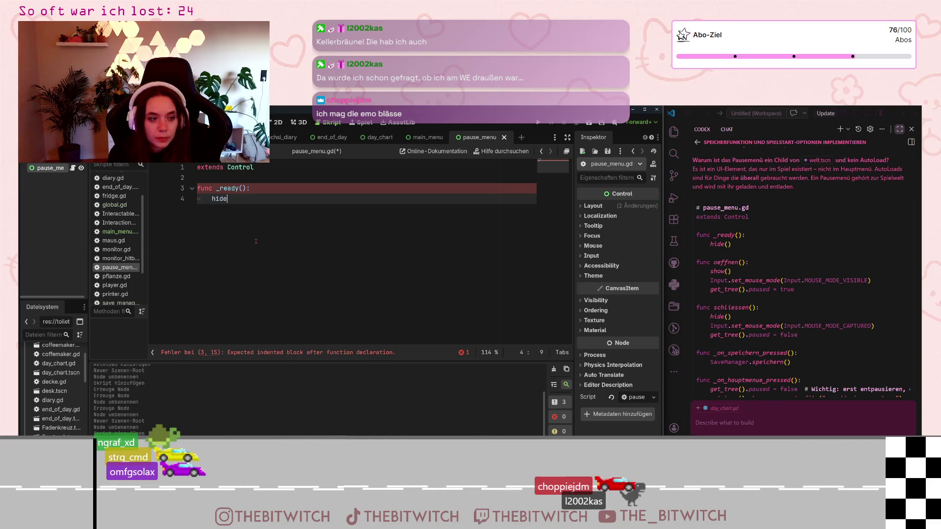
pyautogui.press('Return')
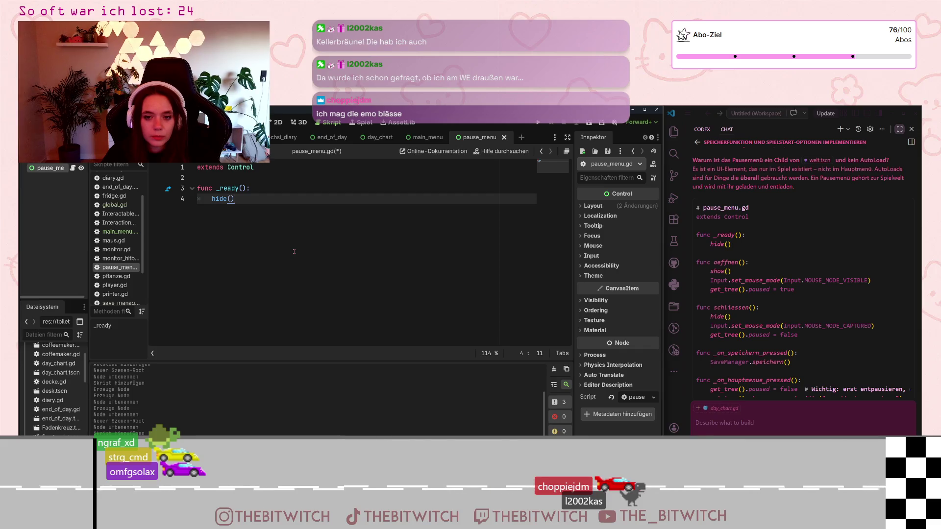
pyautogui.press('Return')
pyautogui.press('Return')
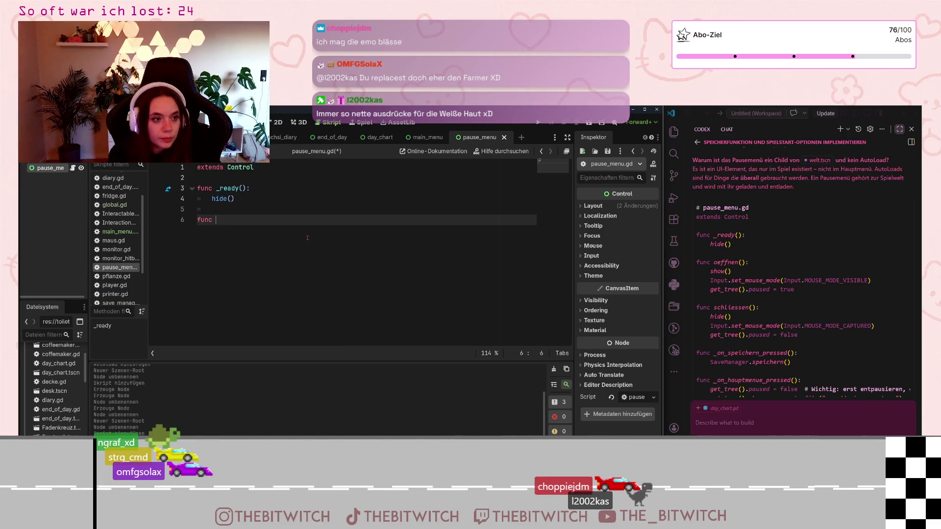
# Define func open(): with a show() call in its body.
pyautogui.write('pen()')
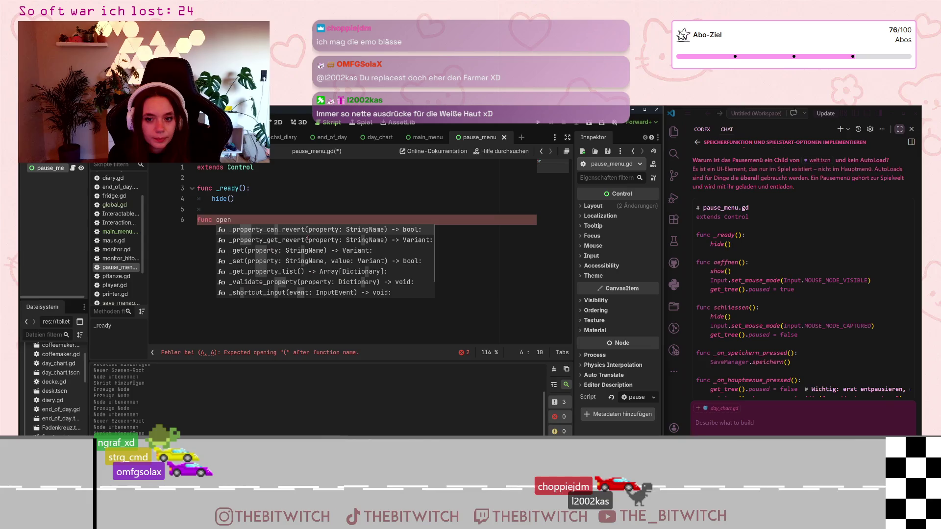
pyautogui.write(':')
pyautogui.press('Return')
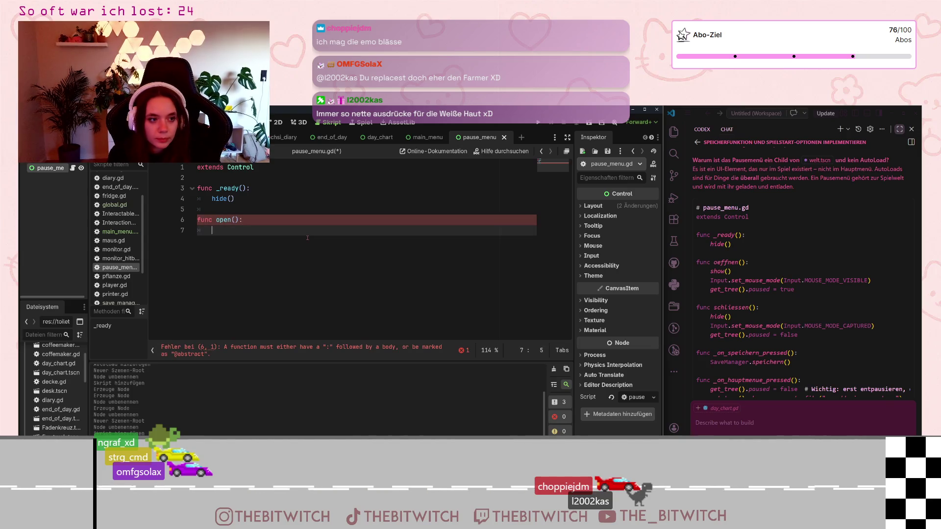
pyautogui.write('show')
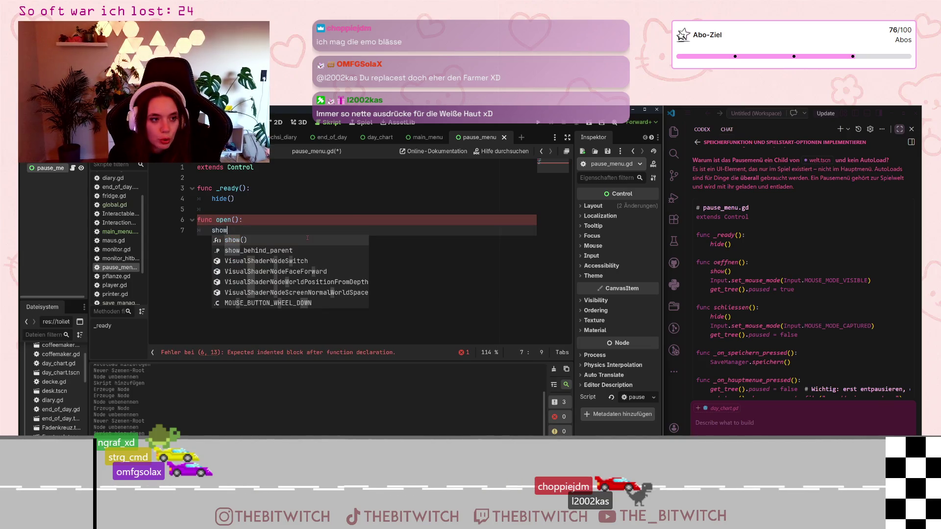
pyautogui.press('Return')
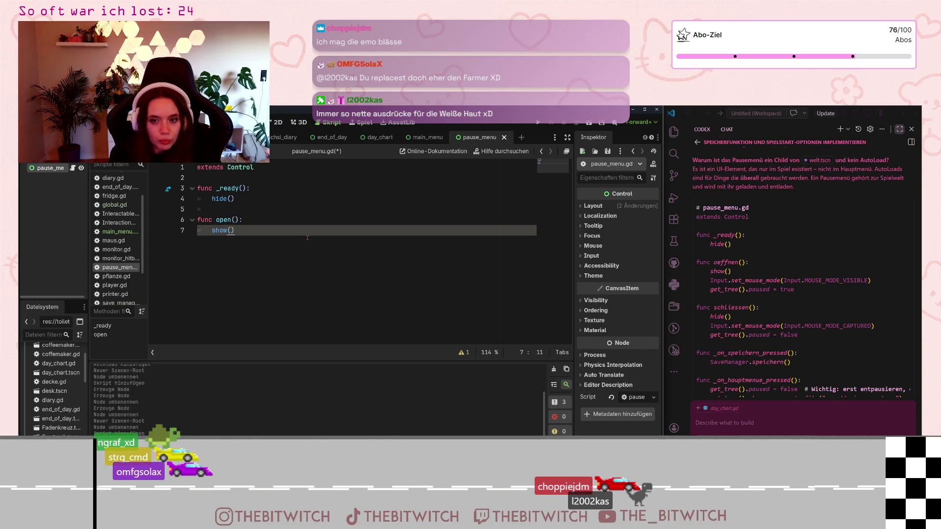
pyautogui.press('Return')
# Add Input.set_mouse_mode(Input.MOUSE_MODE_VISIBLE) to open() below show().
pyautogui.write('put')
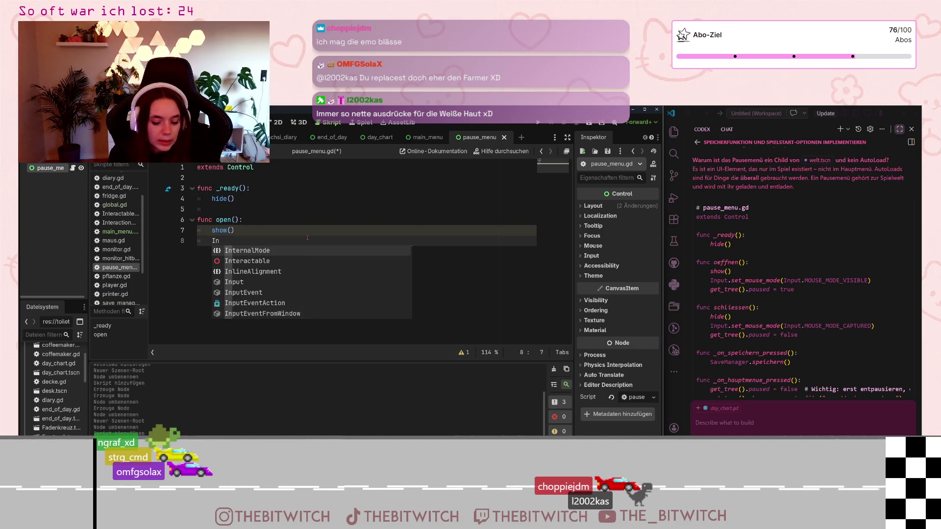
pyautogui.write('.set_')
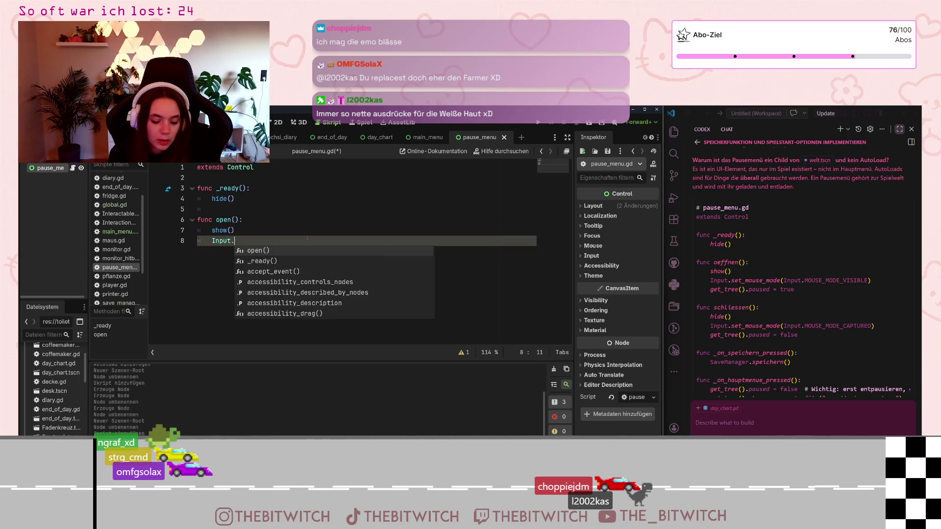
pyautogui.write('mouse')
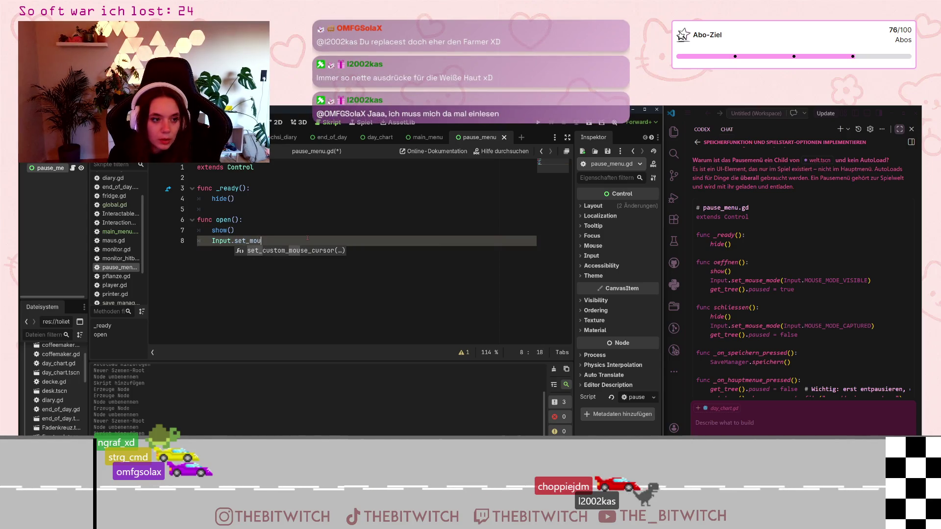
pyautogui.write('_mode')
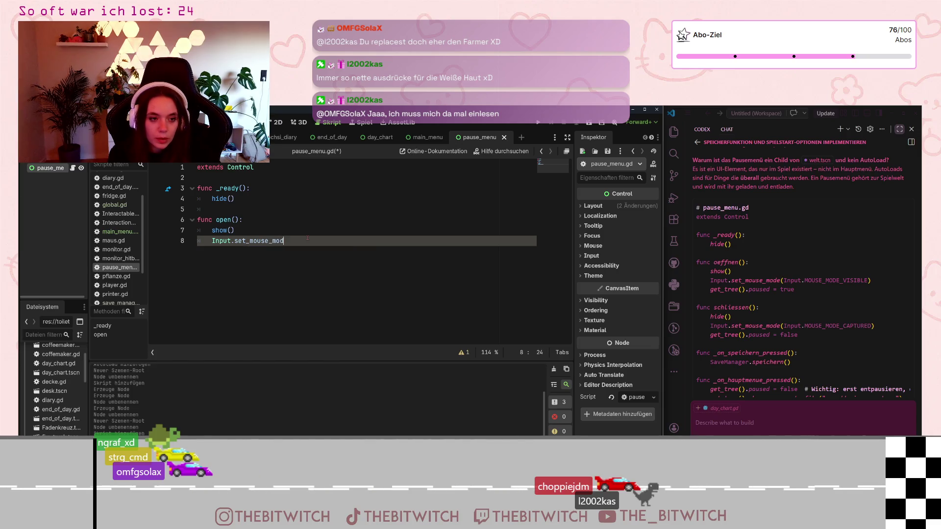
pyautogui.write('(In')
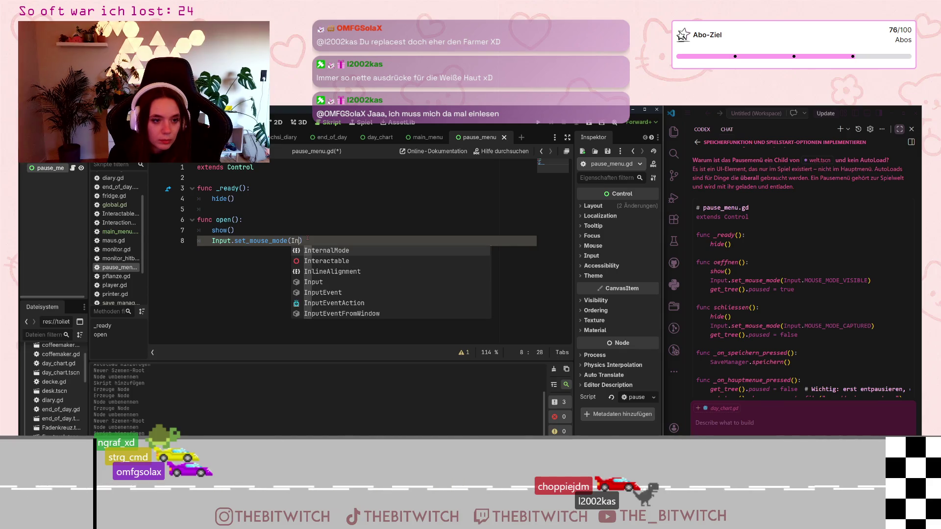
pyautogui.write('put,')
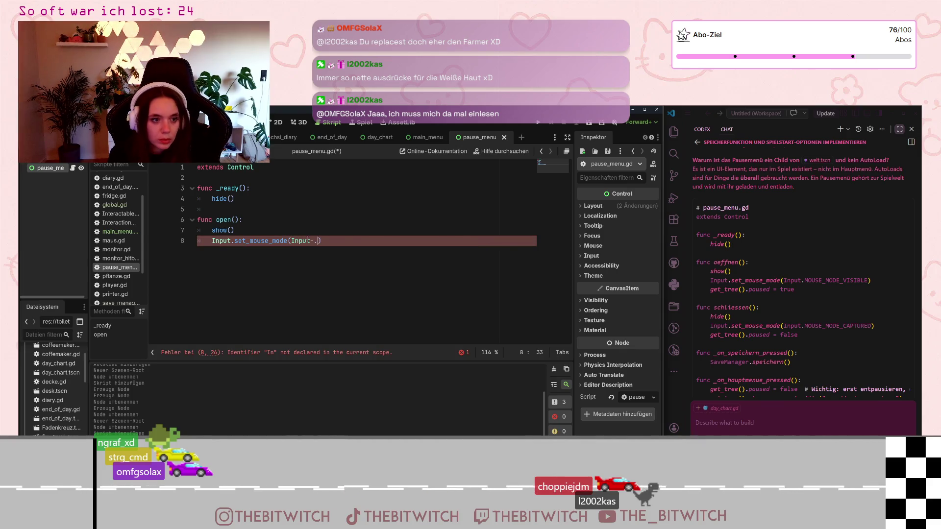
pyautogui.press('BackSpace')
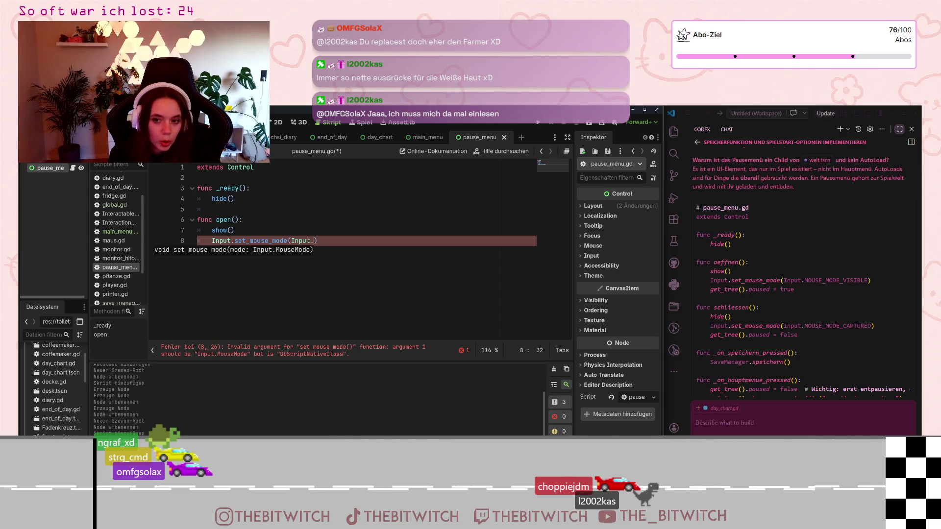
pyautogui.write('MOUSE')
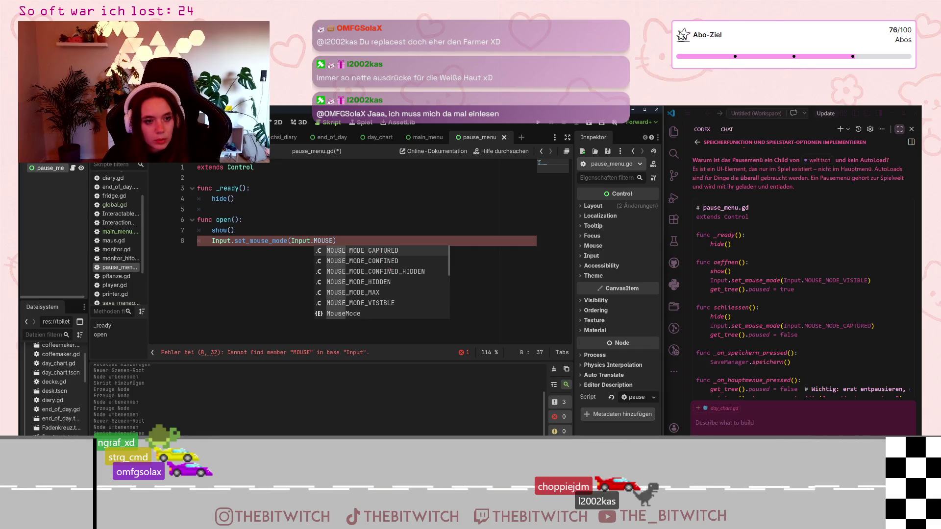
pyautogui.click(373, 303)
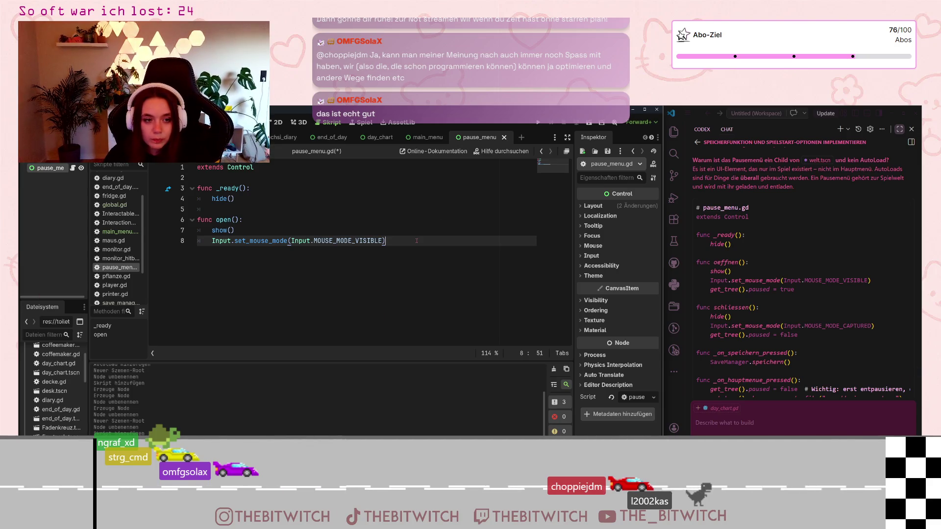
pyautogui.press('Return')
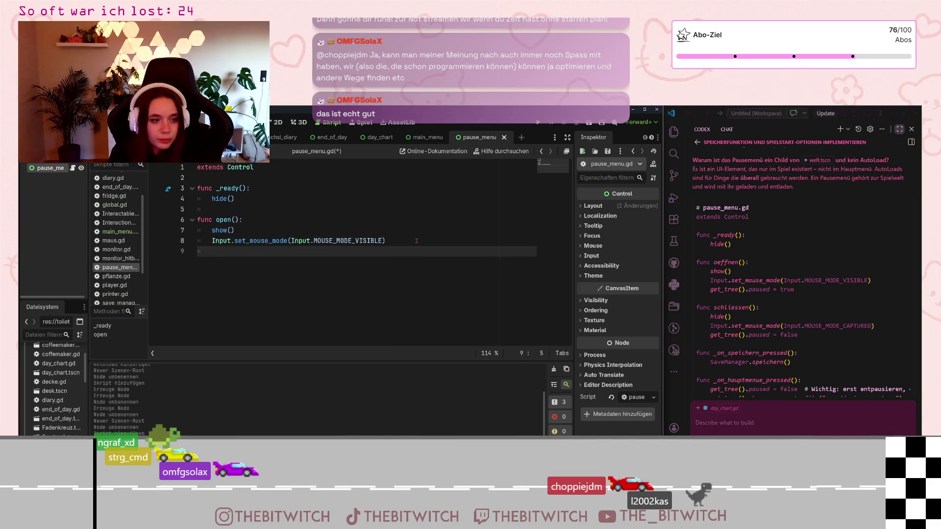
# Add get_tree().paused = true to open() and begin a func close(): header.
pyautogui.write('get_')
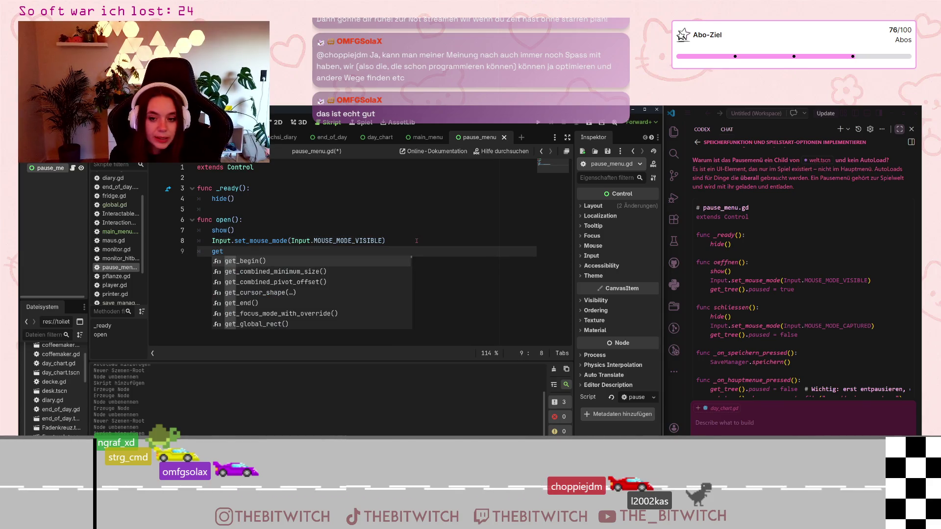
pyautogui.write('tre')
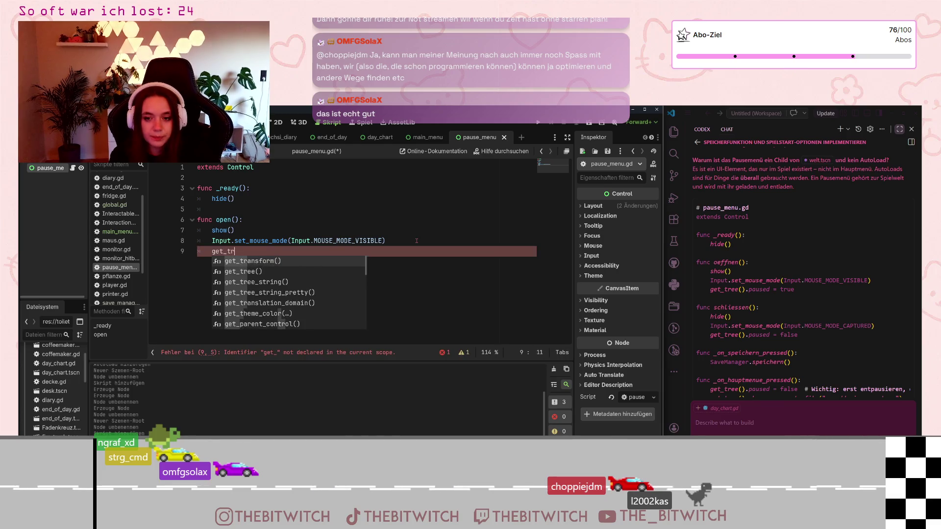
pyautogui.press('Return')
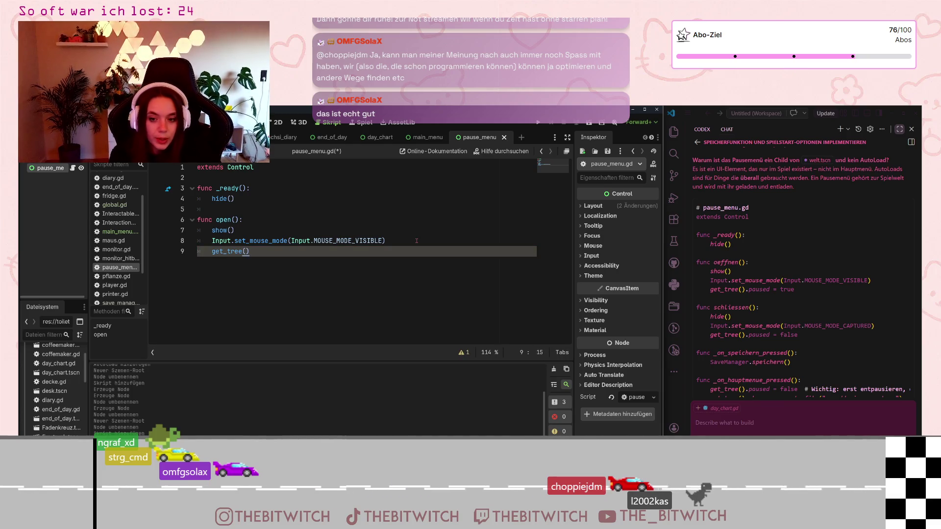
pyautogui.press('Right')
pyautogui.write('.pause')
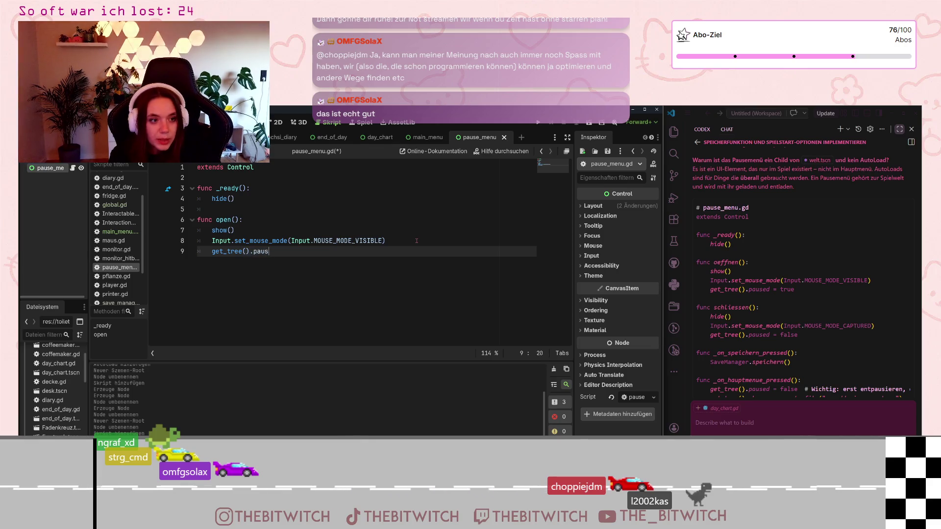
pyautogui.write('d')
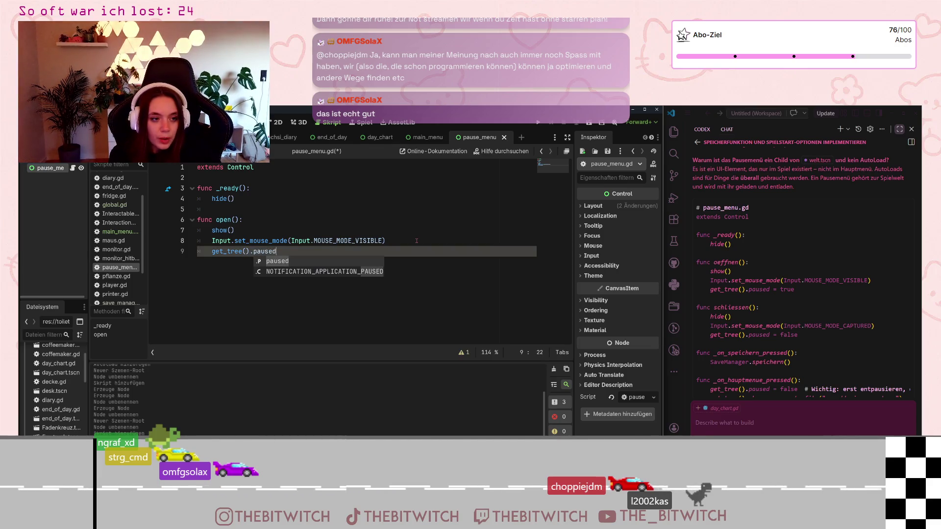
pyautogui.write(' = true')
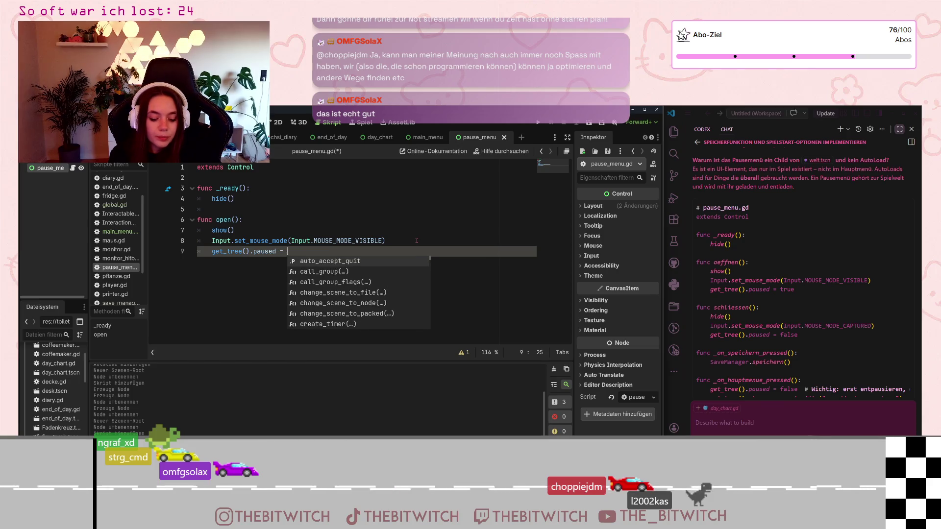
pyautogui.press('Return')
pyautogui.press('Return')
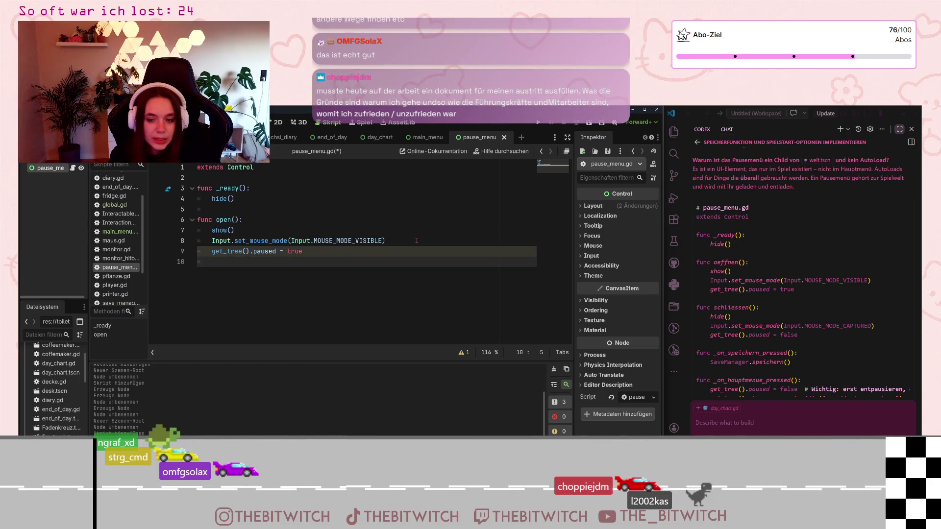
pyautogui.write('func close()')
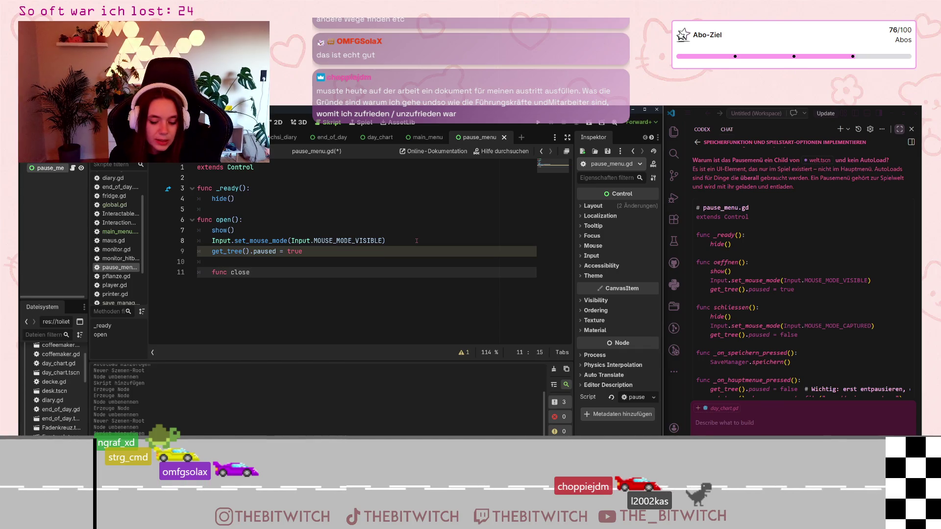
pyautogui.write(':')
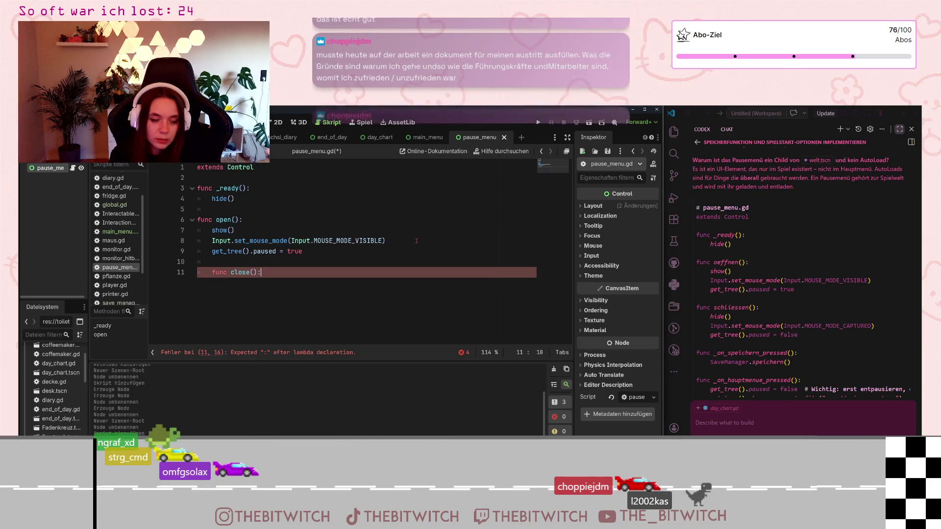
# Give close() a hide() call and Input.set_mouse_mode(Input.MOUSE_MODE_CAPTURED).
pyautogui.press('Return')
pyautogui.write('hide()')
pyautogui.press('Return')
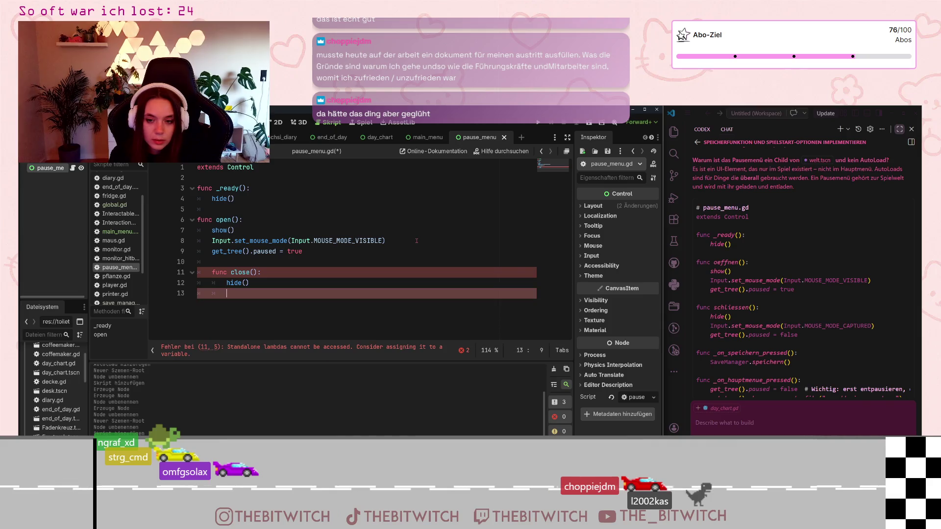
pyautogui.write('Input')
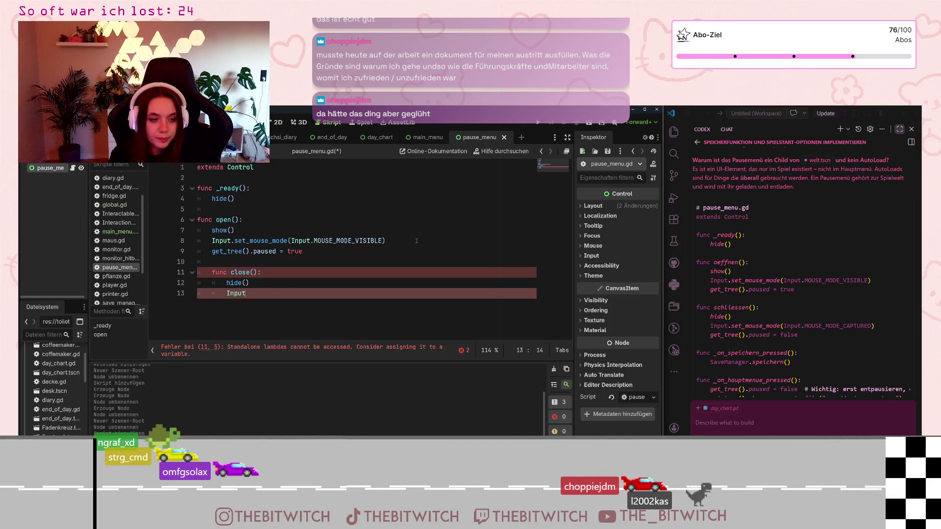
pyautogui.write('.set_')
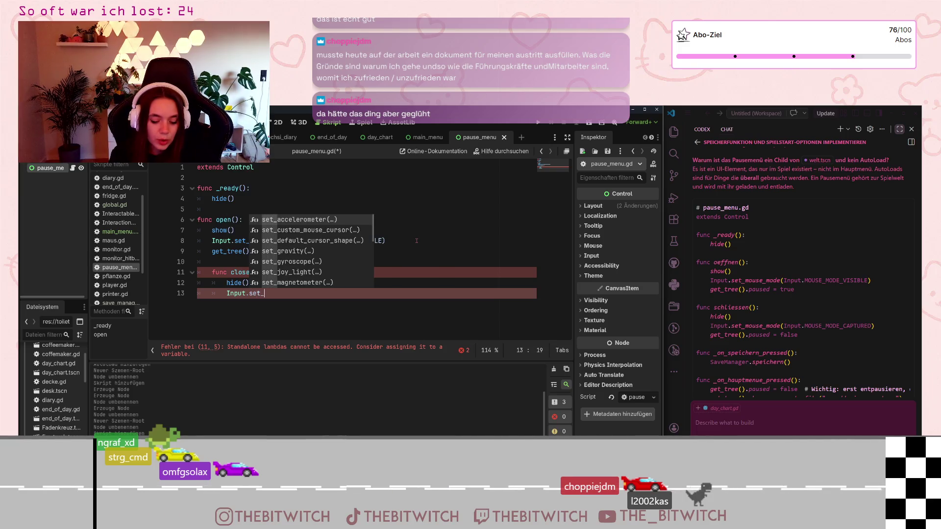
pyautogui.write('mouse')
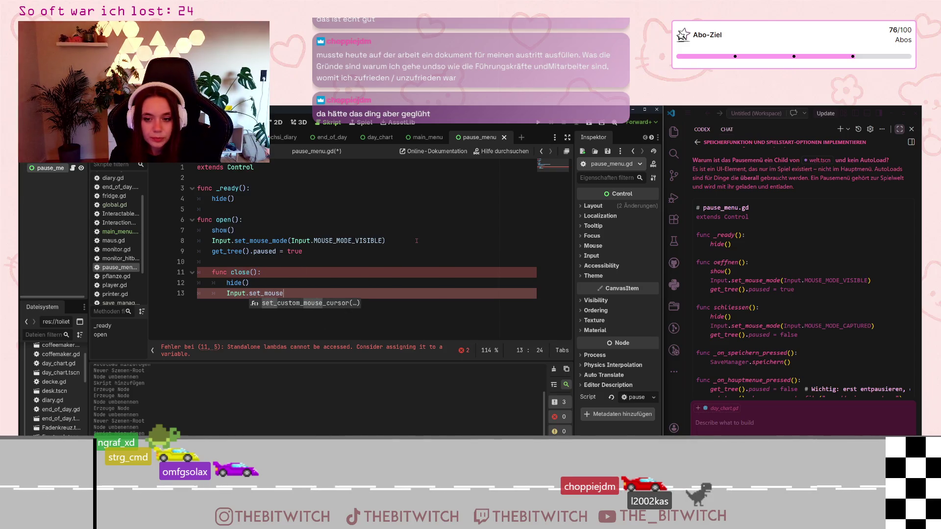
pyautogui.write('_mode')
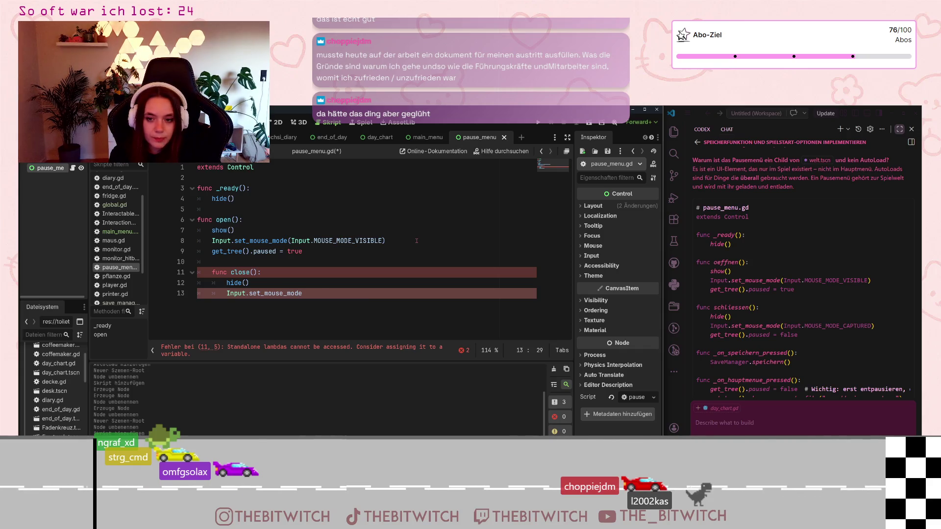
pyautogui.write('(In')
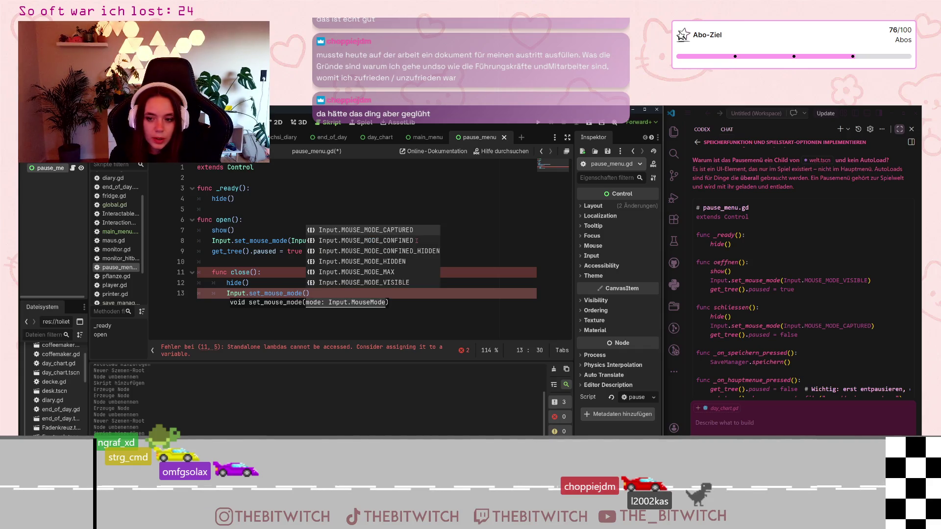
pyautogui.write('ut')
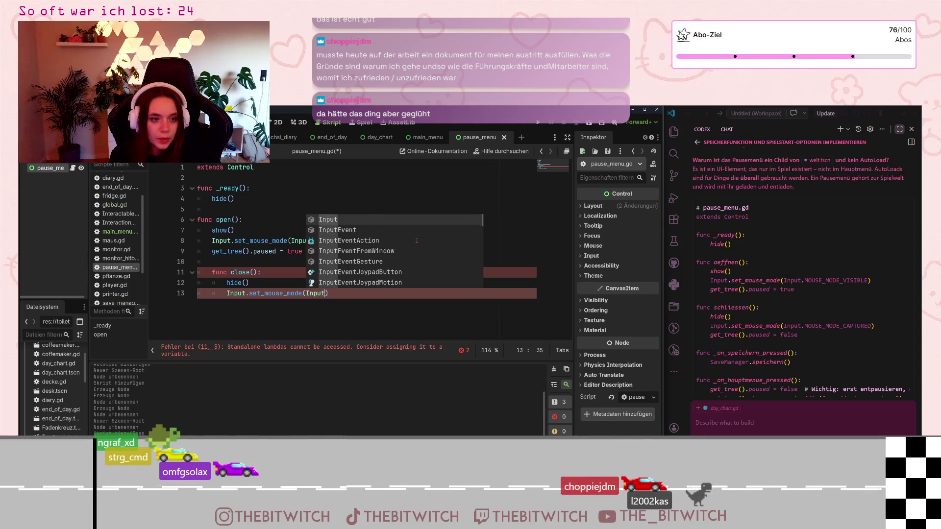
pyautogui.write('.MOU')
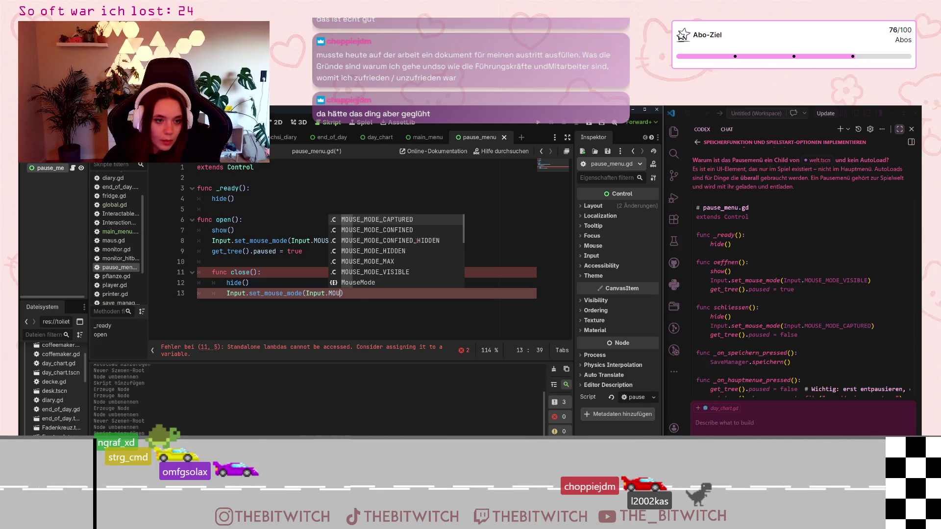
pyautogui.click(402, 220)
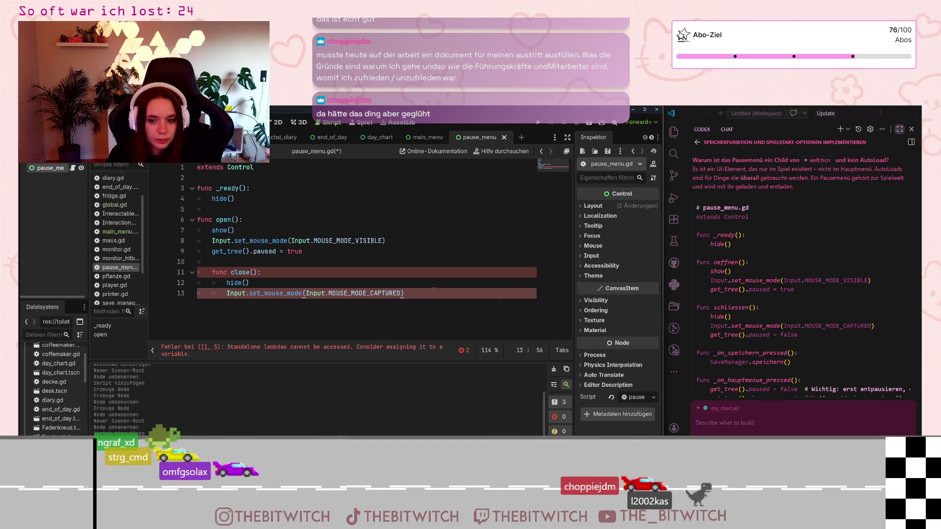
pyautogui.press('Return')
# Add get_tree().paused = true and dedent close() on lines 11–14 to top level.
pyautogui.write('get')
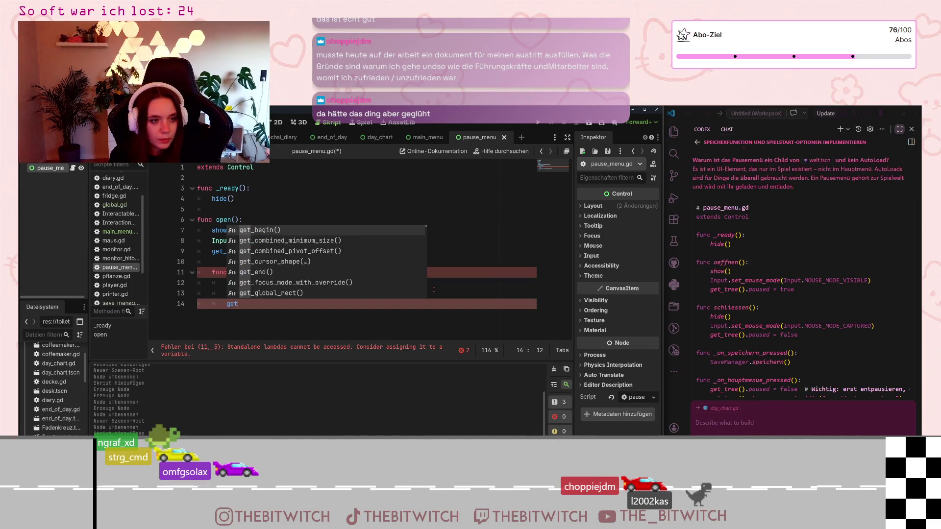
pyautogui.write('_tree')
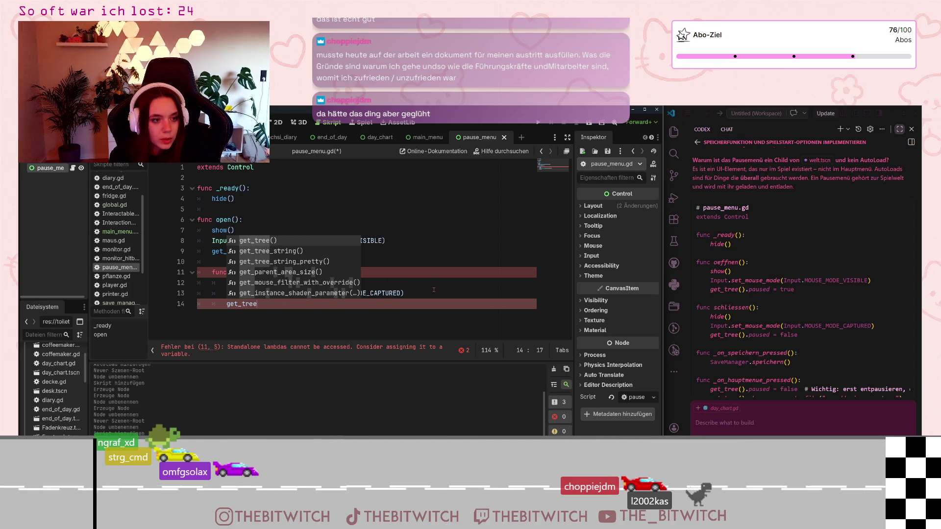
pyautogui.press('Return')
pyautogui.write('paused = tru')
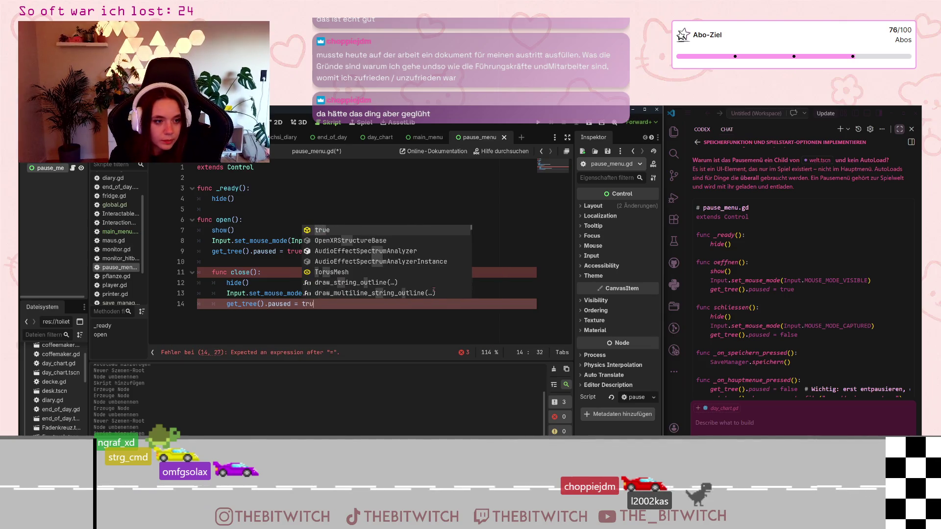
pyautogui.press('Return')
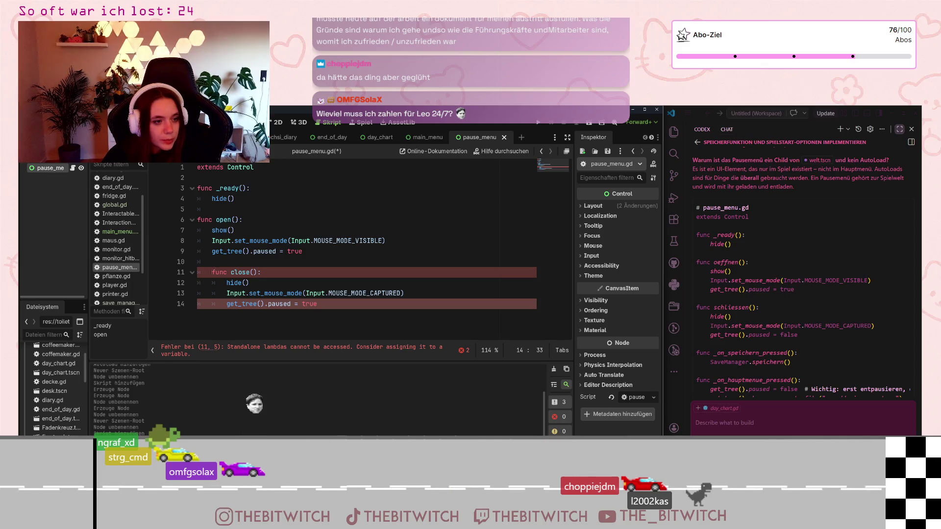
pyautogui.moveTo(198, 272); pyautogui.dragTo(245, 304)
pyautogui.hotkey('shift', 'Tab')
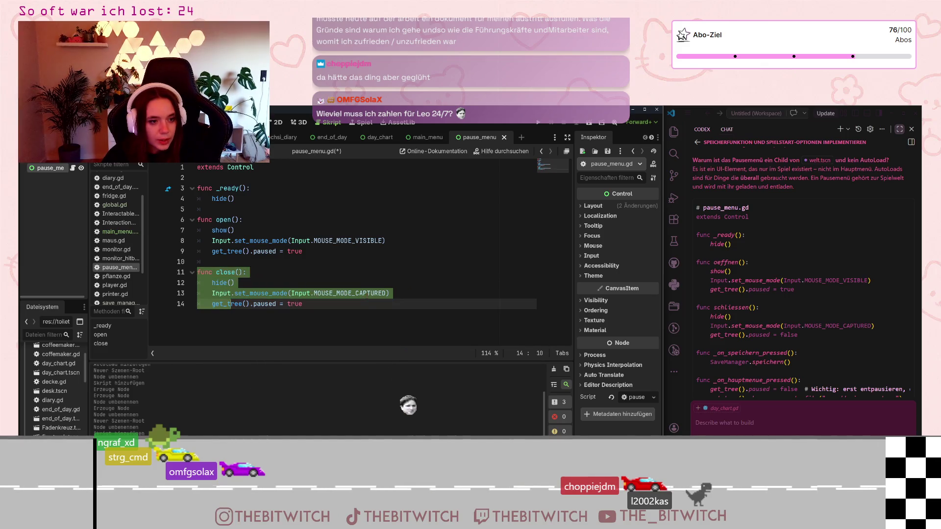
pyautogui.click(367, 293)
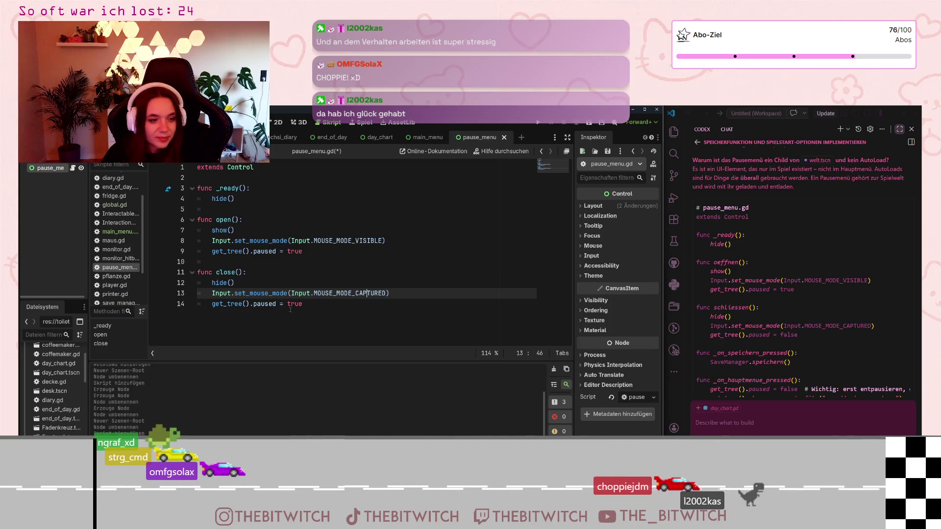
# Add a func _on_save_pressed(): header below the close function.
pyautogui.click(312, 307)
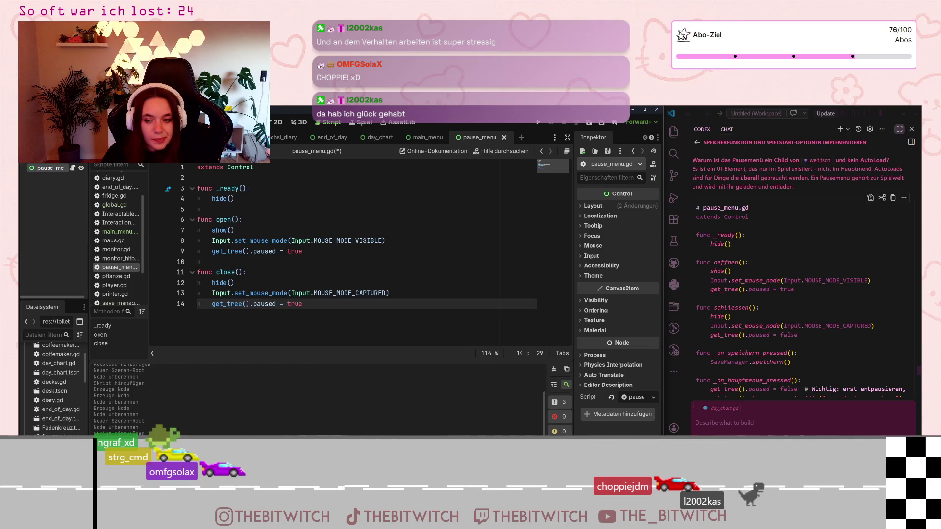
pyautogui.scroll(-1, 794, 328)
pyautogui.scroll(-1, 724, 333)
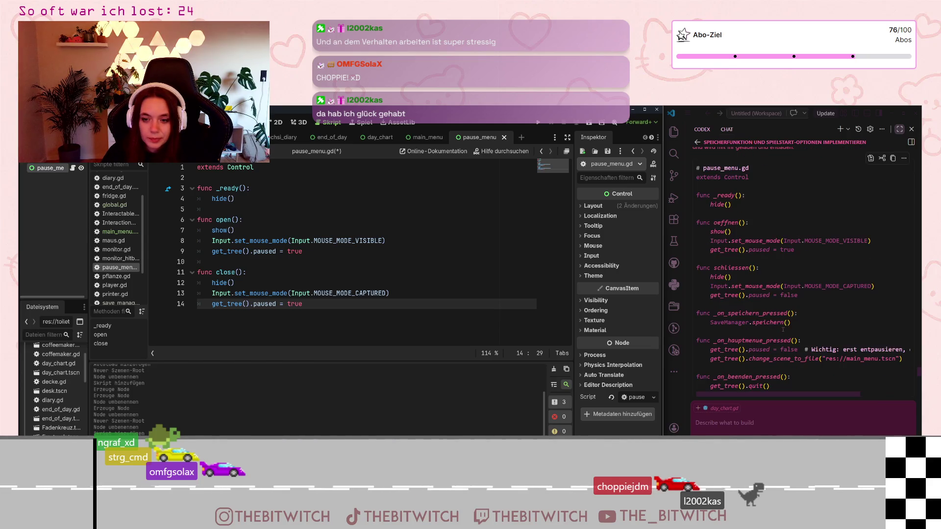
pyautogui.press('Return')
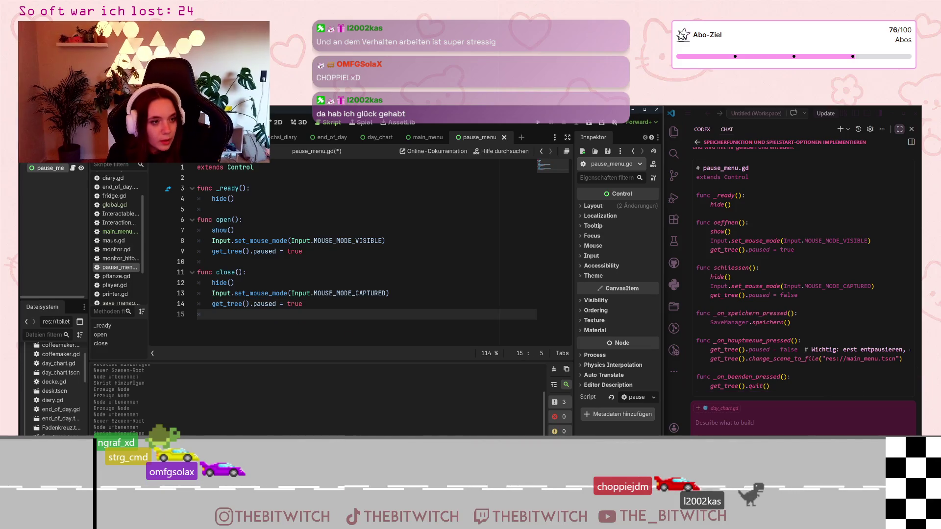
pyautogui.press('Return')
pyautogui.write('func')
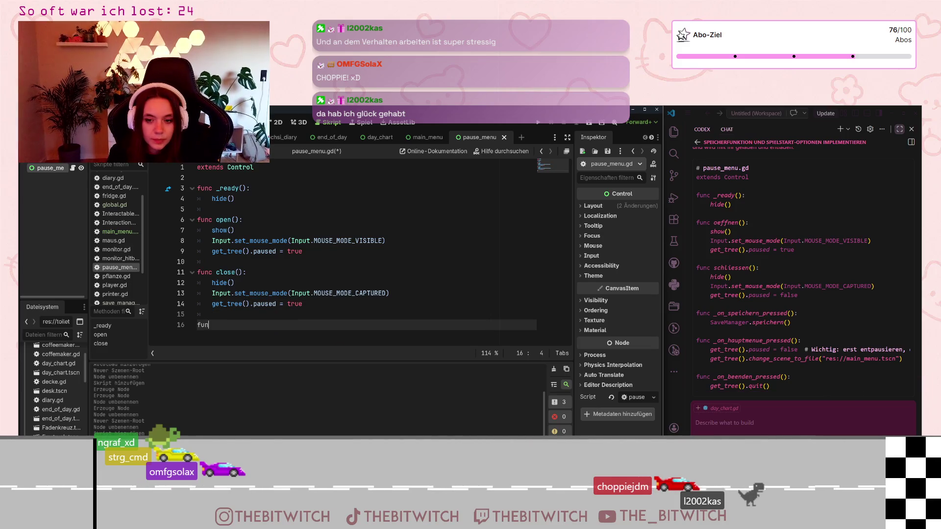
pyautogui.write(' _on_save_')
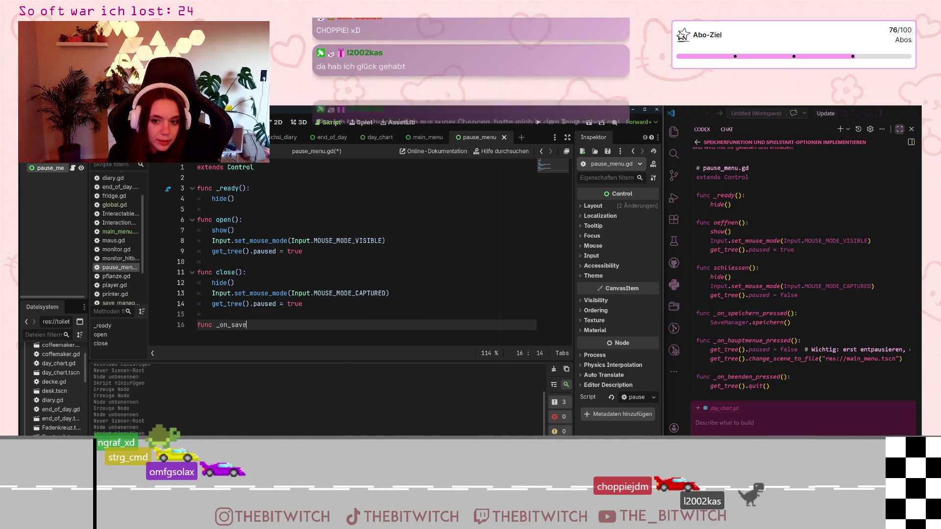
pyautogui.write('presse')
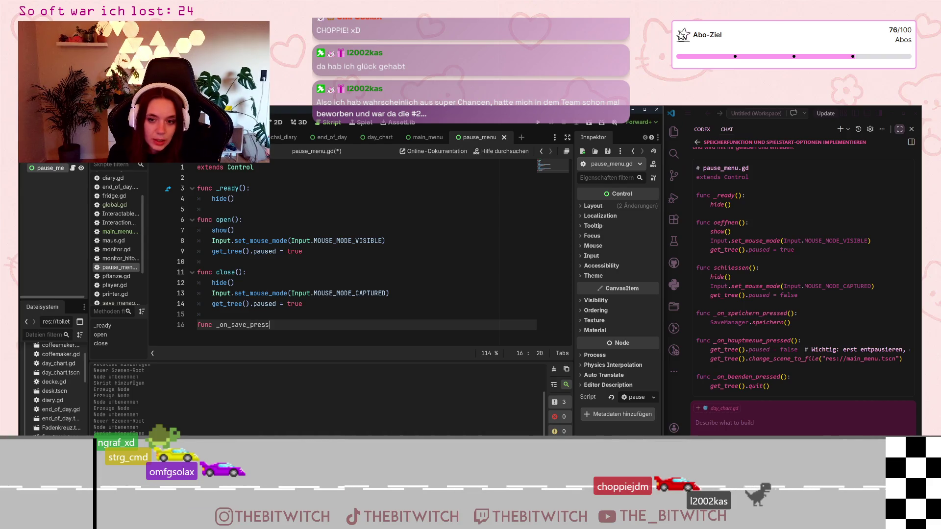
pyautogui.write('d()')
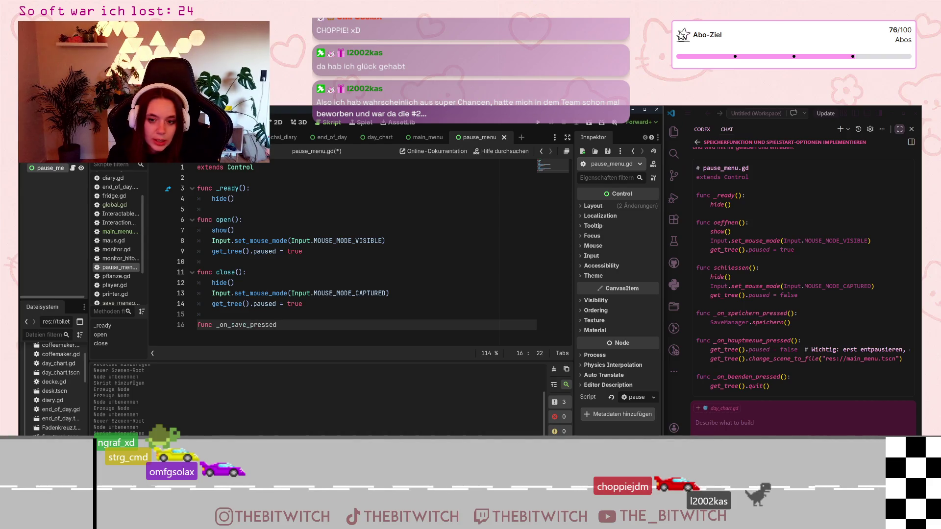
pyautogui.write(':')
pyautogui.press('Return')
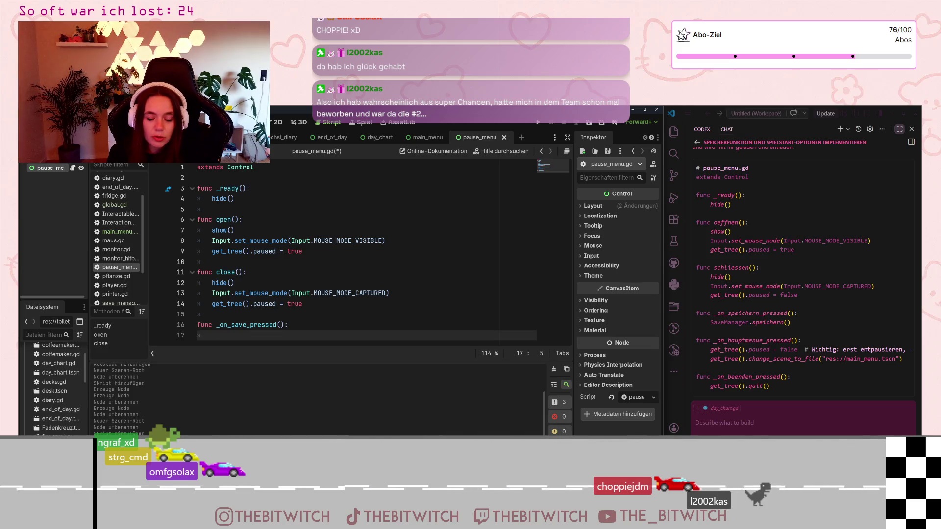
# Make _on_save_pressed() call SaveManager.speichern().
pyautogui.write('Save')
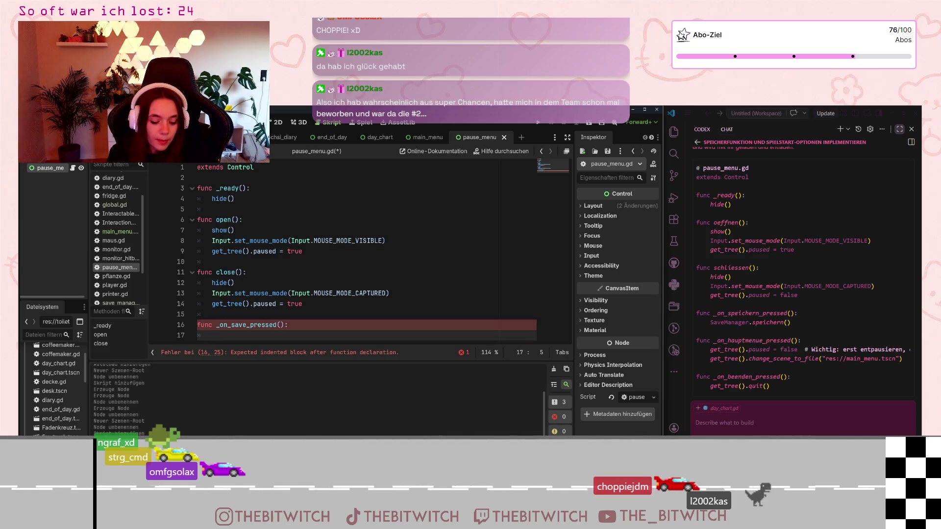
pyautogui.write('Manage')
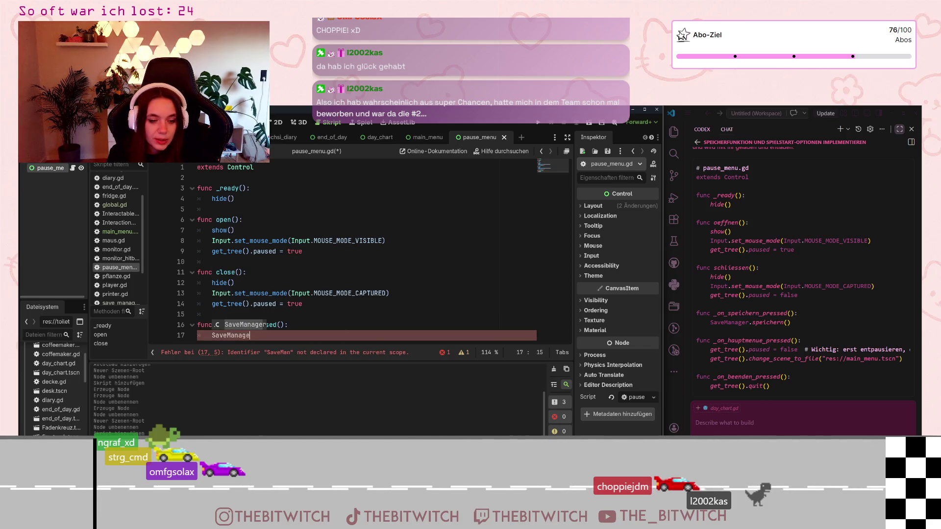
pyautogui.press('Return')
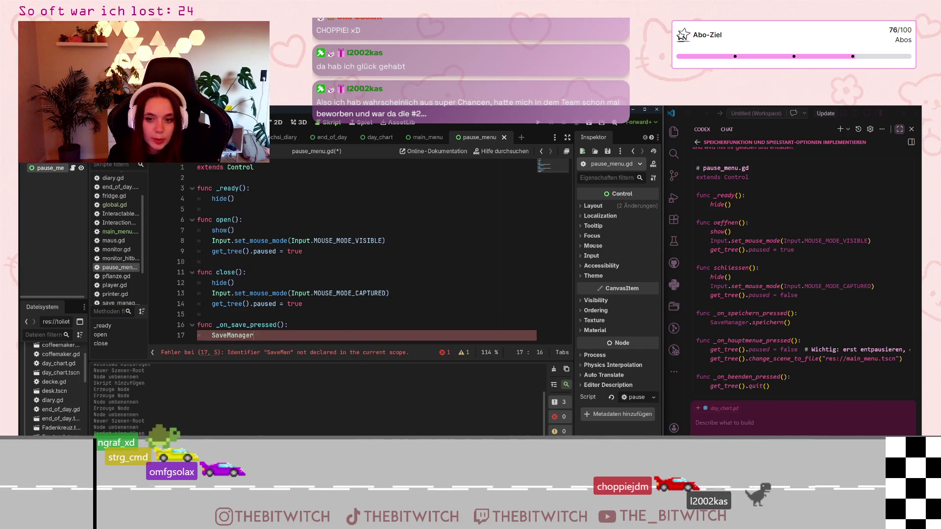
pyautogui.write('.')
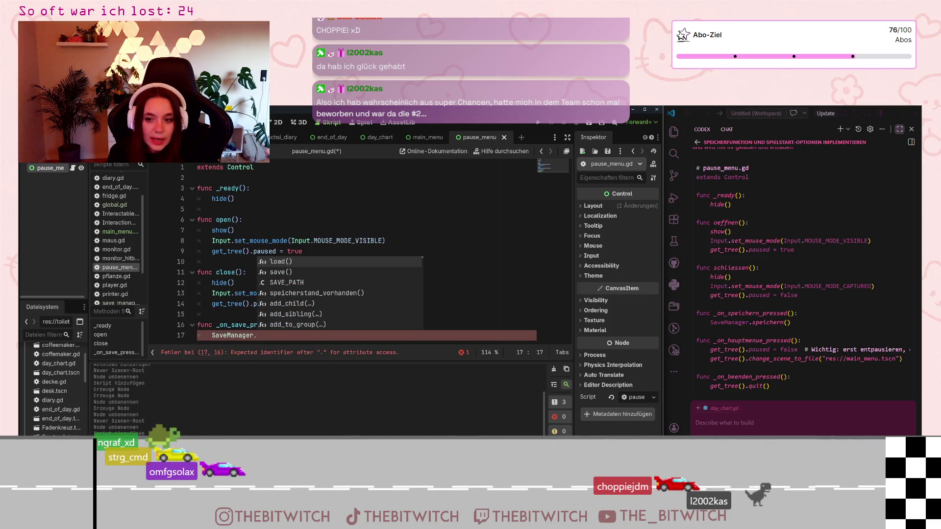
pyautogui.write('speichern(')
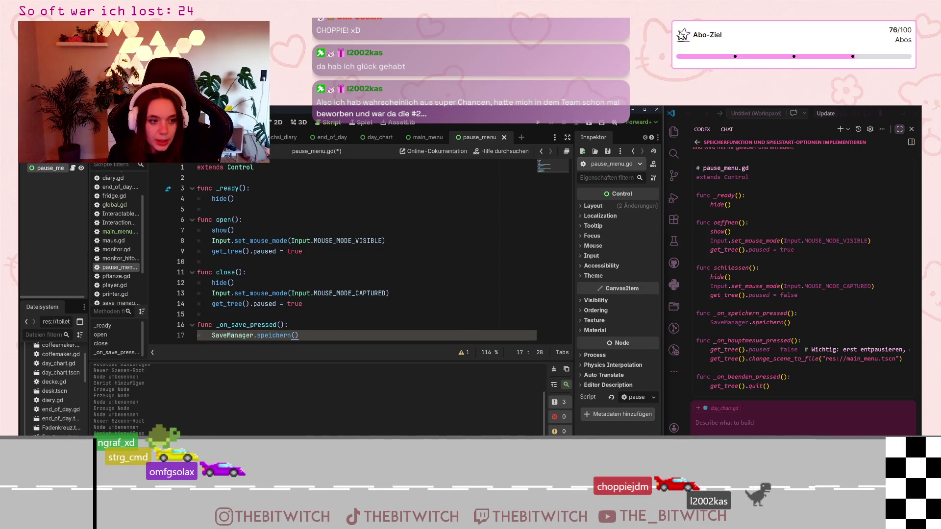
pyautogui.press('Return')
pyautogui.press('Return')
pyautogui.press('Return')
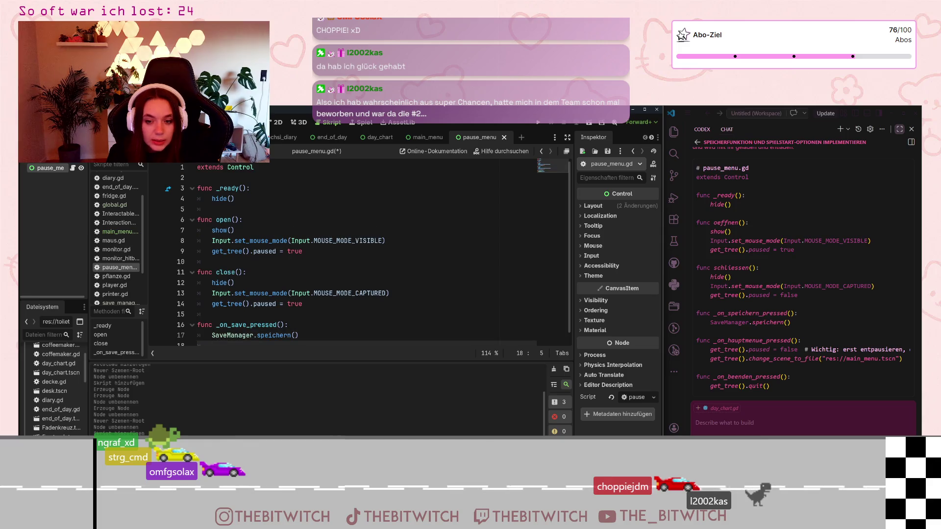
pyautogui.press('BackSpace')
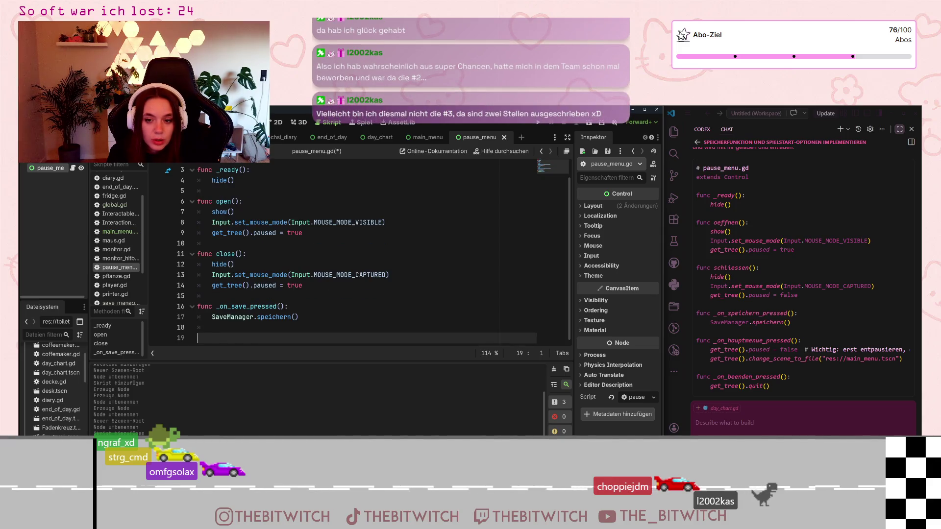
# Declare func _on_mainmenu_pressed():, correcting the 'mainmenue' typo, and open its body.
pyautogui.write('fun')
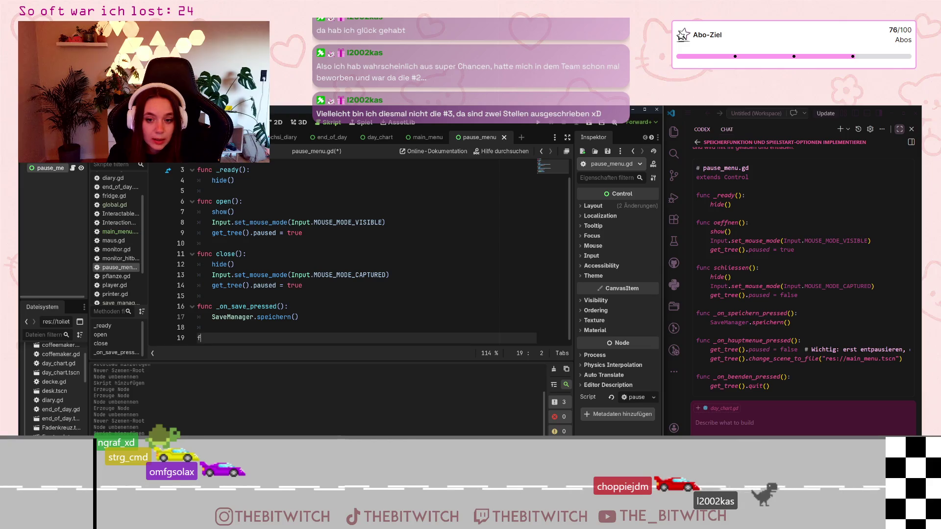
pyautogui.write('c ')
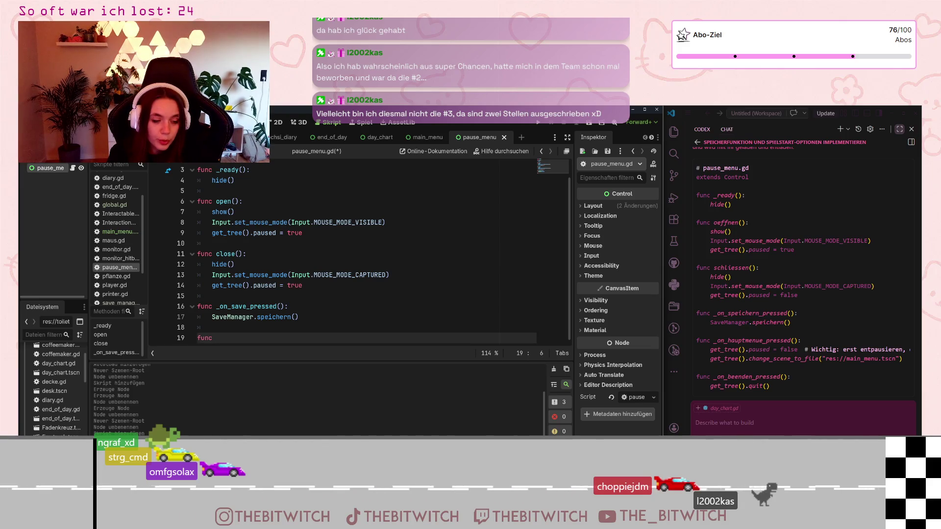
pyautogui.write('_')
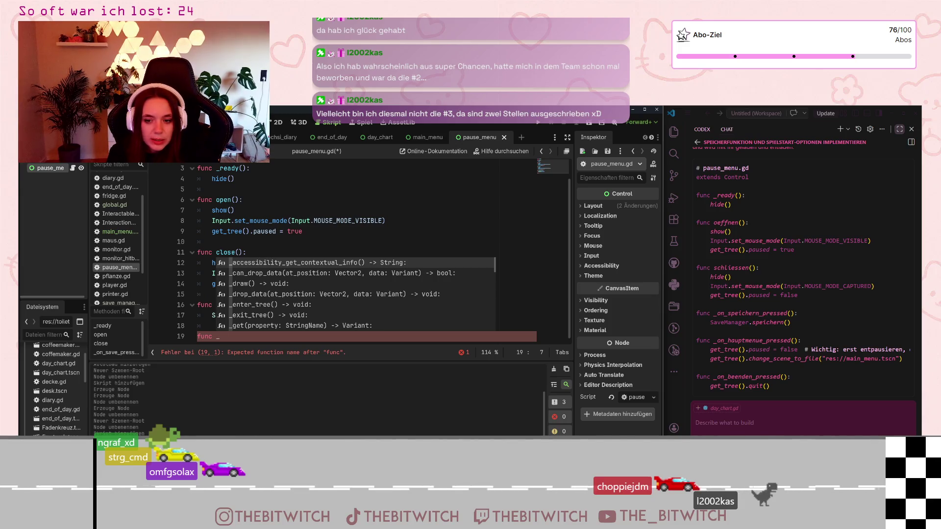
pyautogui.write('on')
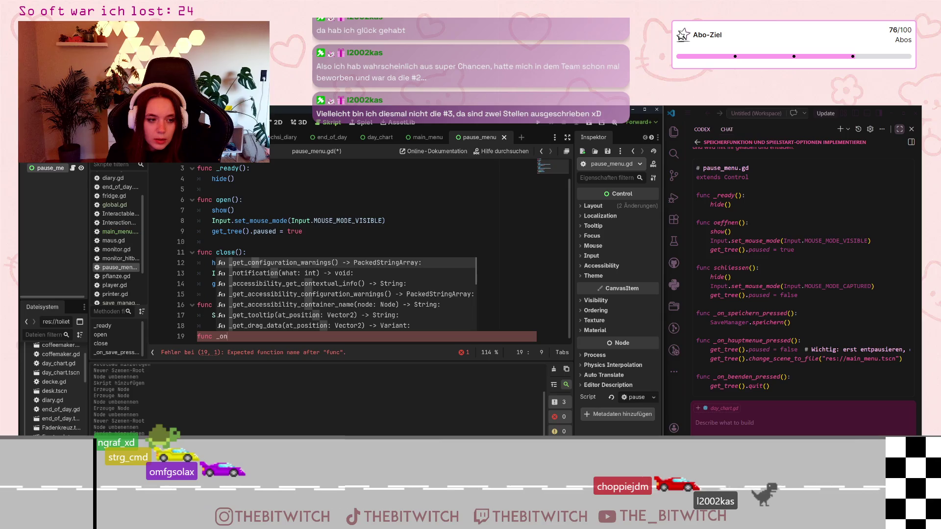
pyautogui.write('_main')
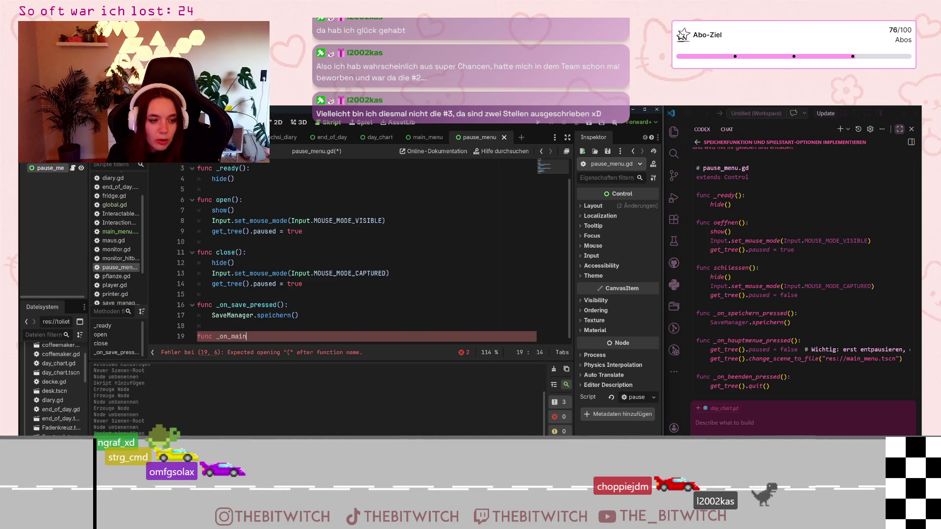
pyautogui.write('menue')
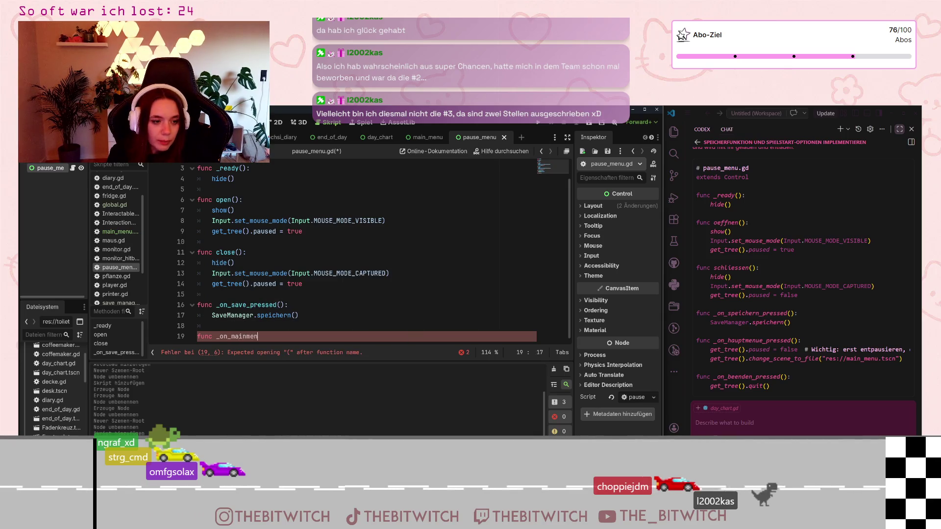
pyautogui.press('BackSpace')
pyautogui.write('_')
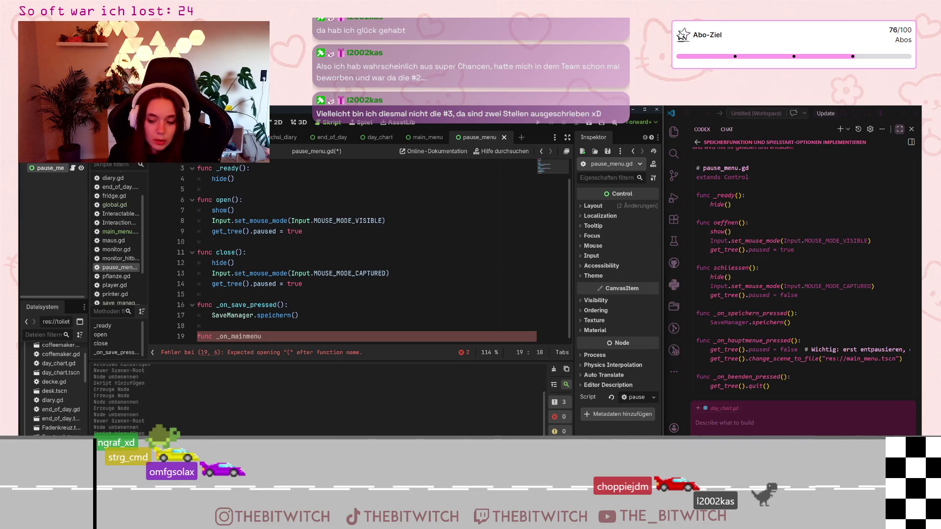
pyautogui.write('pressed')
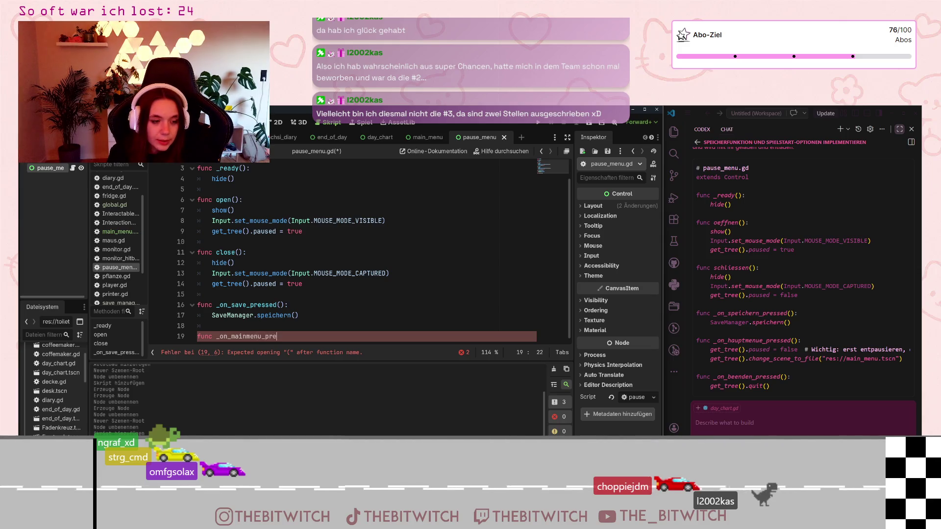
pyautogui.write('():')
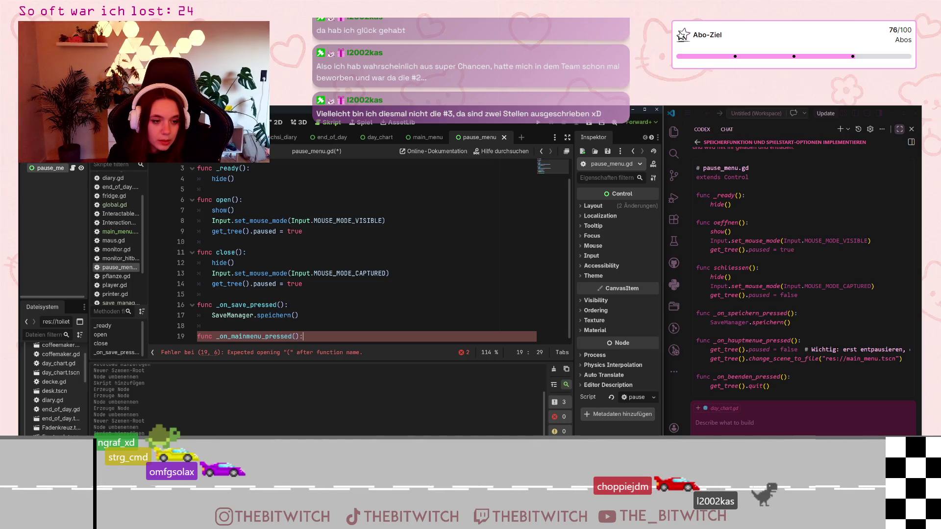
pyautogui.press('Return')
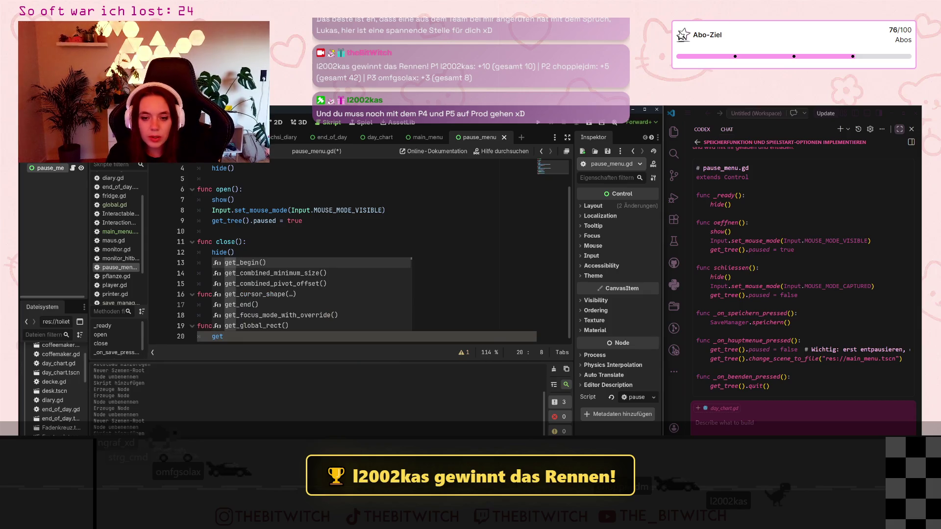
# Unpause the game in _on_mainmenu_pressed() with get_tree().paused = false.
pyautogui.write('_tree')
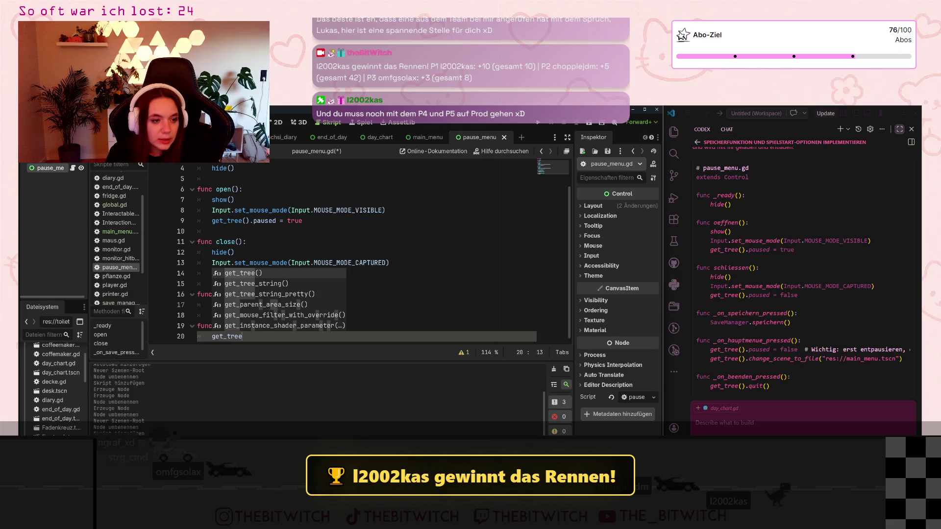
pyautogui.press('Return')
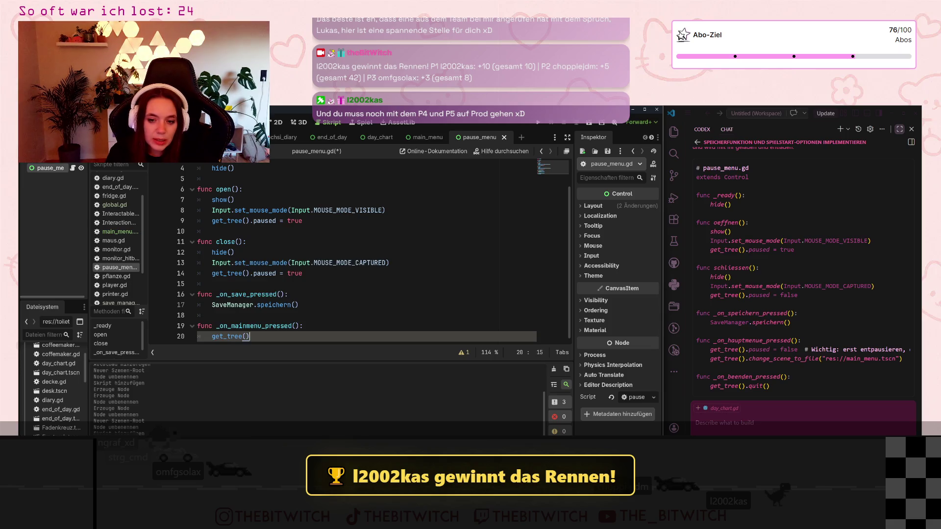
pyautogui.write('.paused')
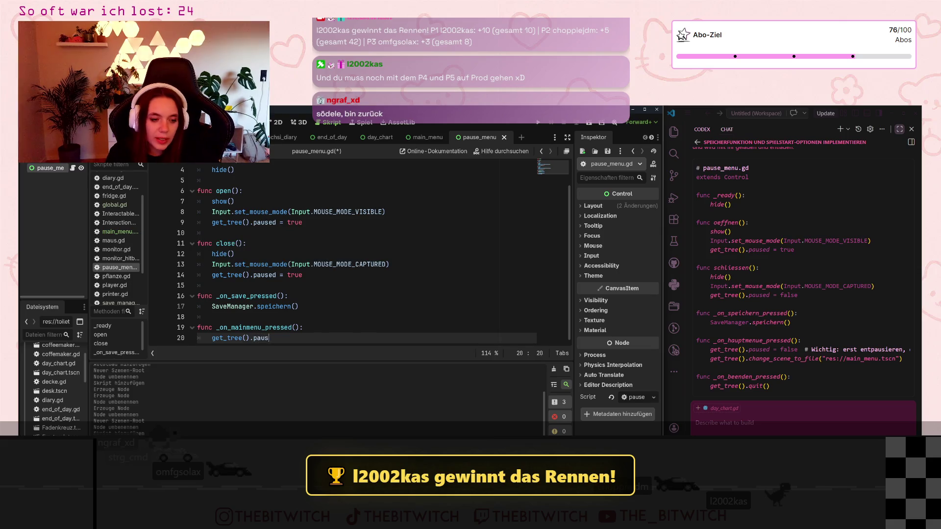
pyautogui.write(' = fal')
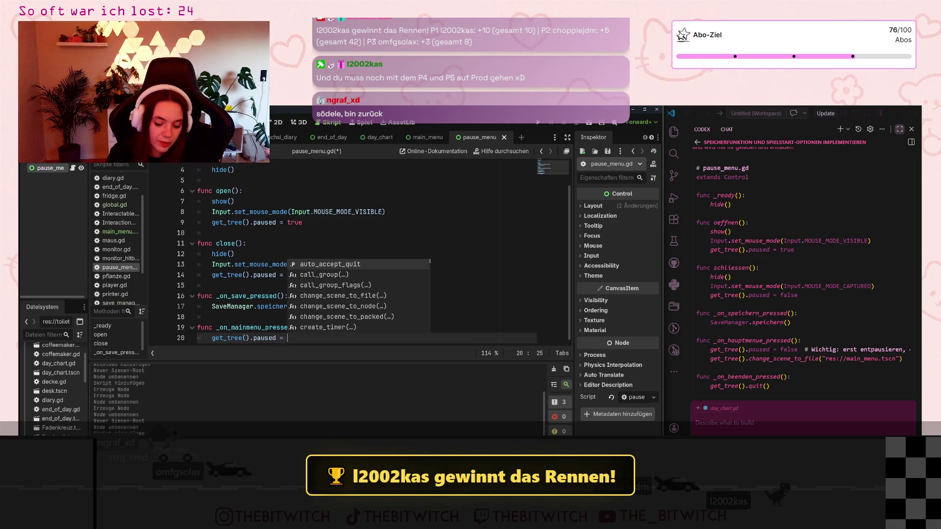
pyautogui.write('se')
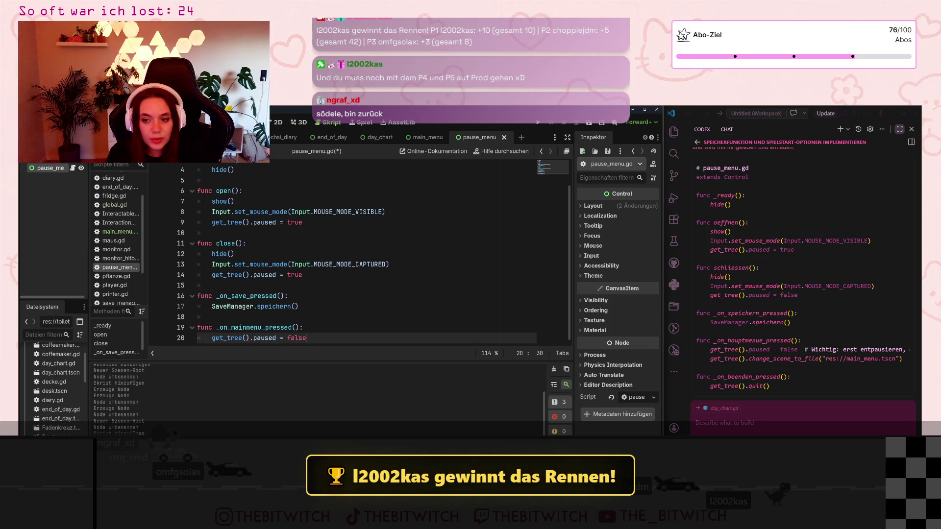
pyautogui.press('Return')
# Start a get_tree().change_scene_to_file() call on the next line.
pyautogui.write('_')
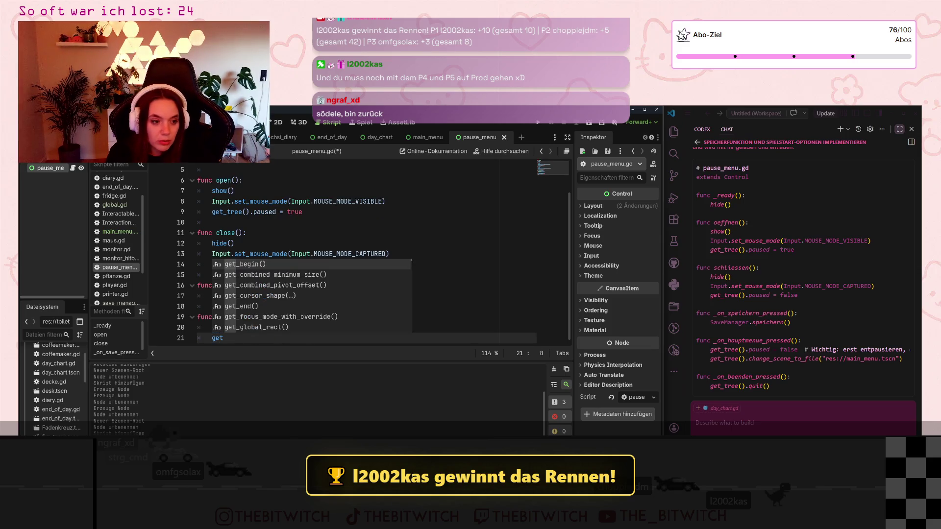
pyautogui.write('tree')
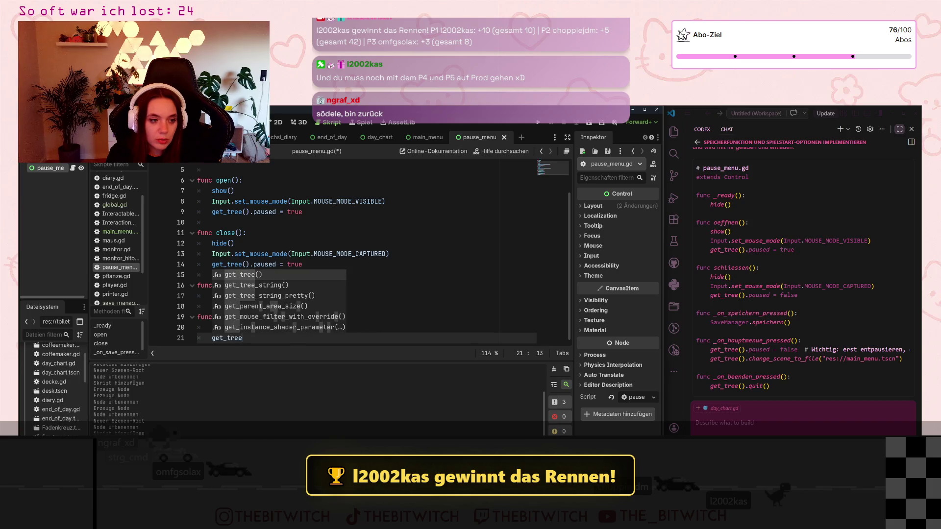
pyautogui.press('Return')
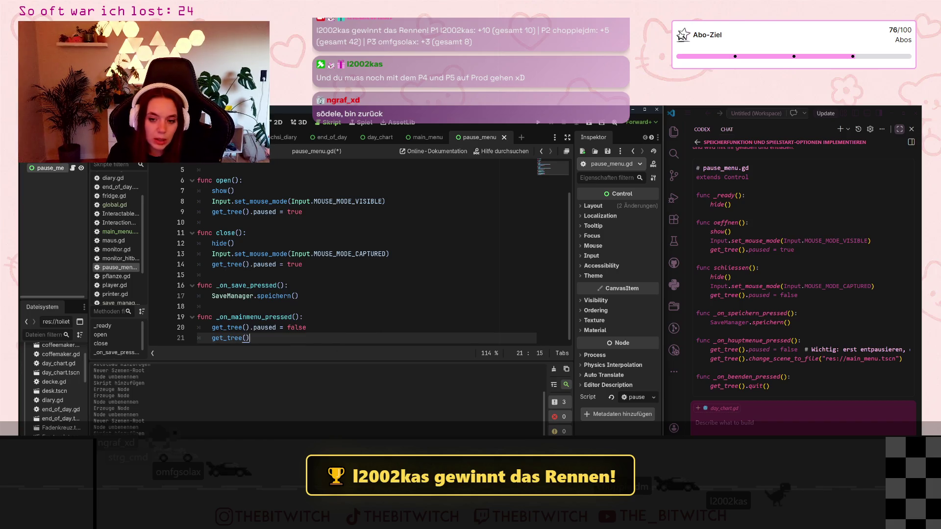
pyautogui.write('.change_scene')
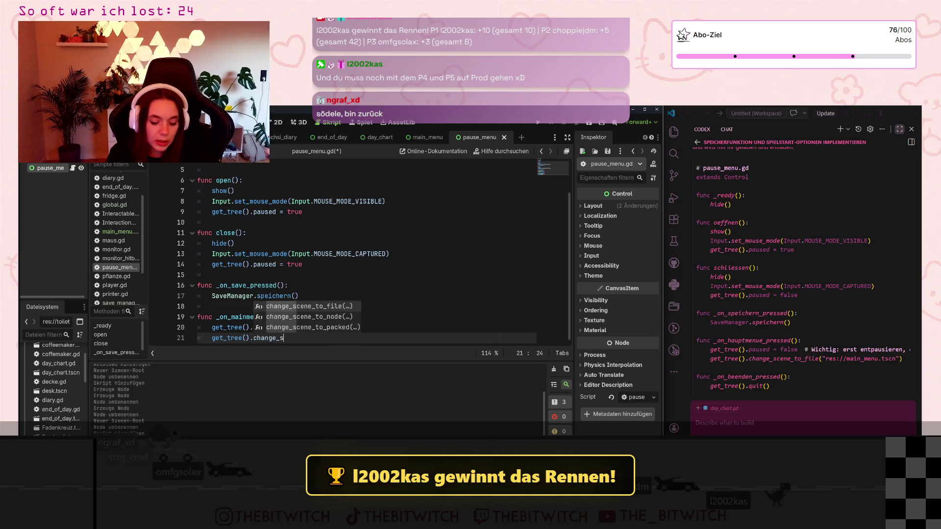
pyautogui.write('_to:')
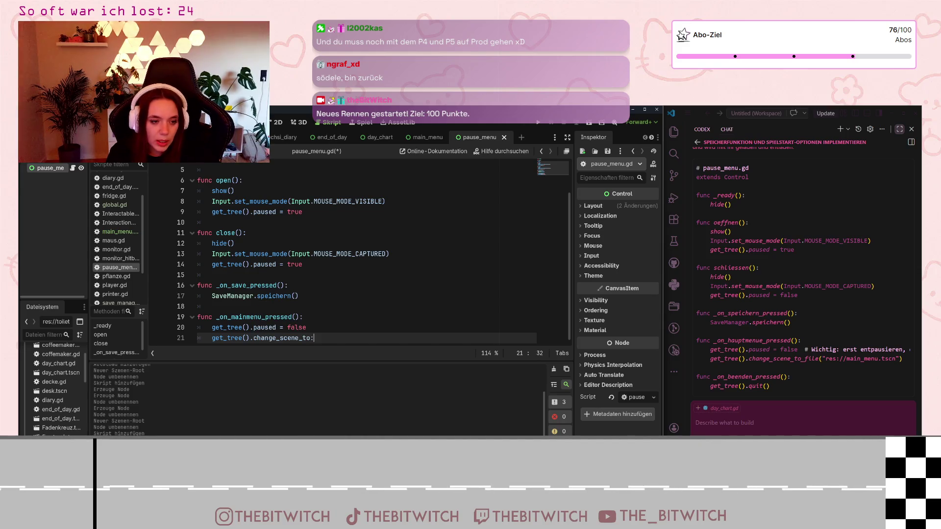
pyautogui.press('BackSpace')
pyautogui.write('_file')
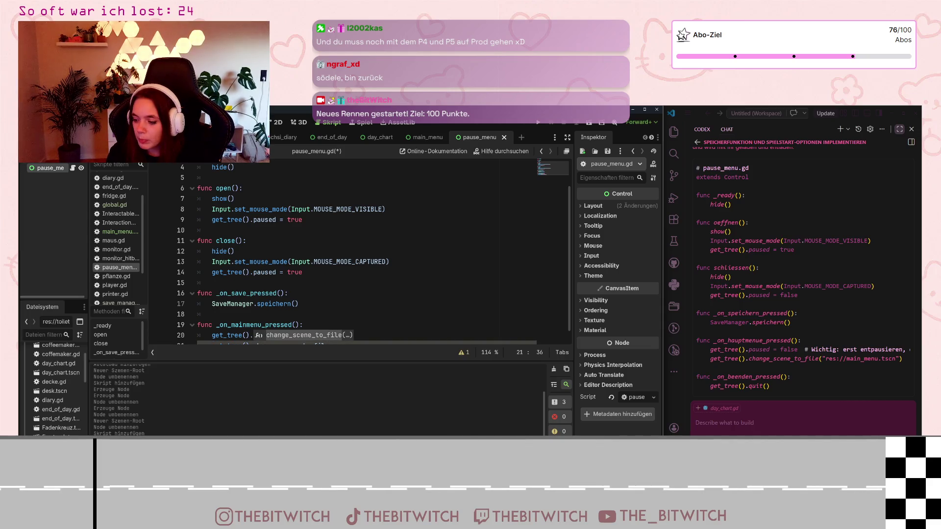
pyautogui.press('Return')
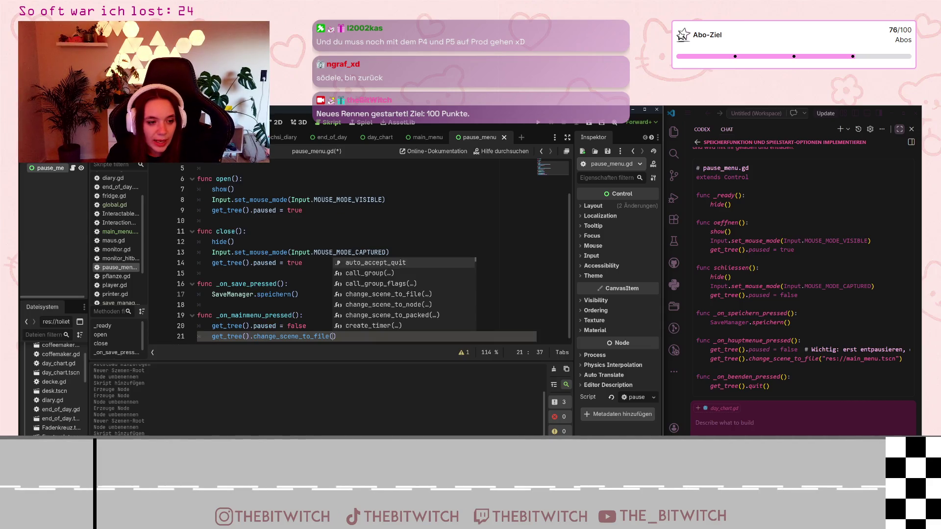
pyautogui.press('Escape')
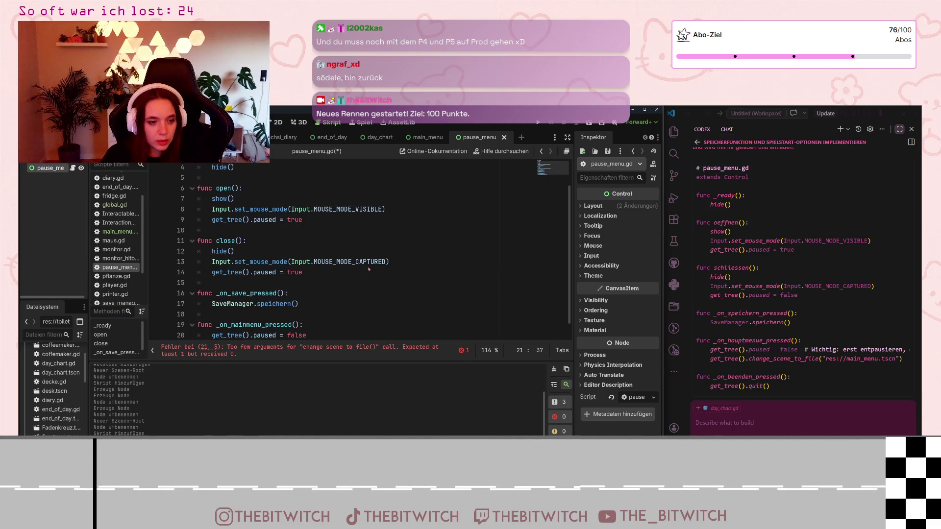
pyautogui.hotkey('ctrl', 'space')
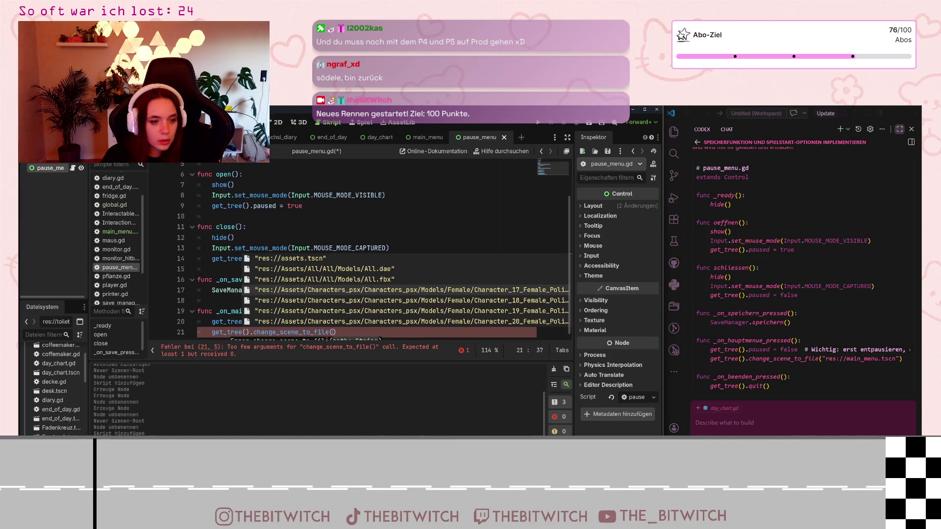
# Pass the quoted path "res://main_menu.tscn" as the scene to load.
pyautogui.write('res://main')
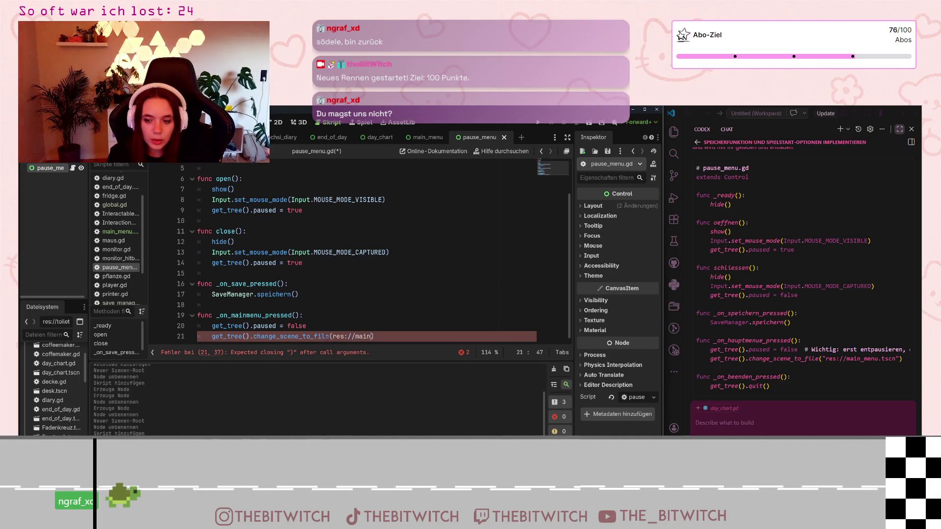
pyautogui.write('_menu')
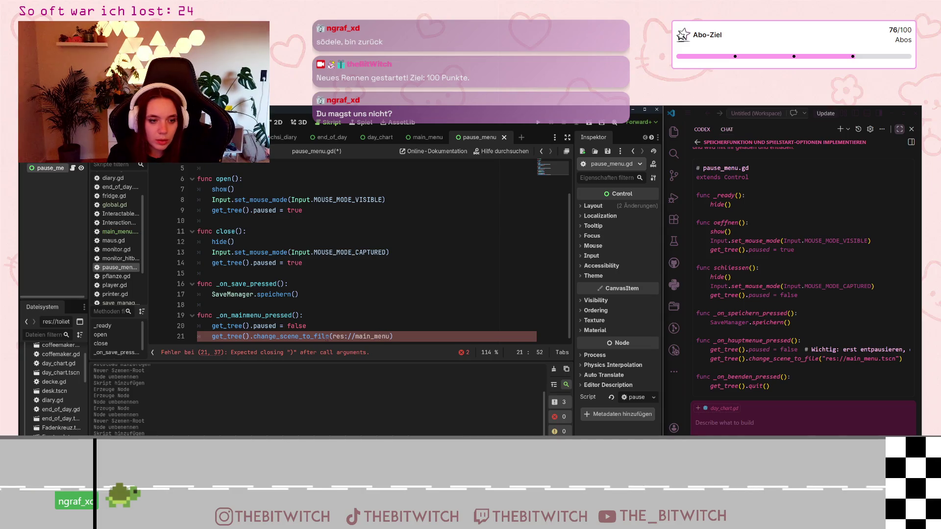
pyautogui.write('.t')
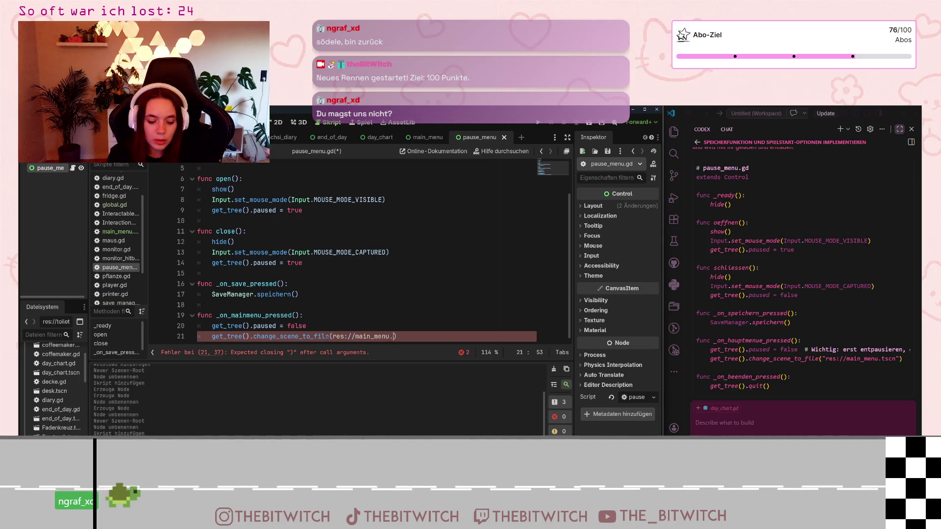
pyautogui.write('scn')
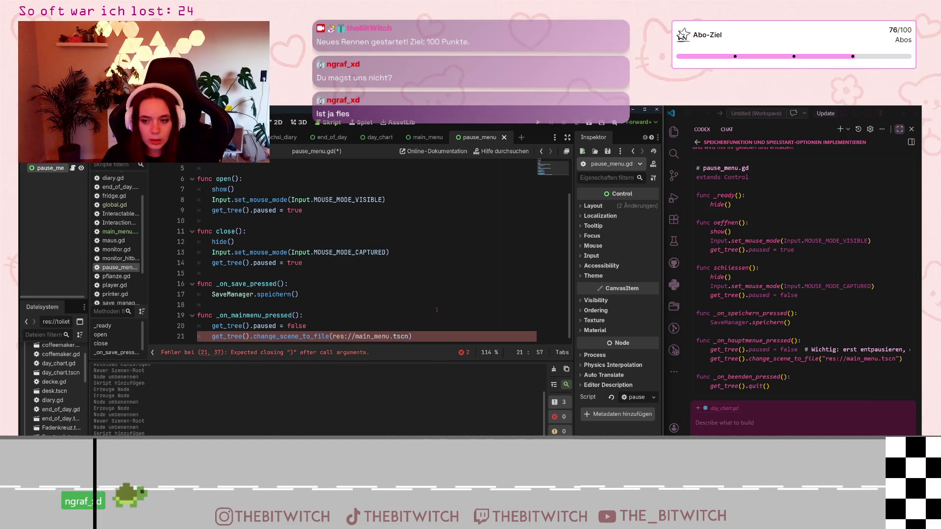
pyautogui.click(330, 336)
pyautogui.write('"')
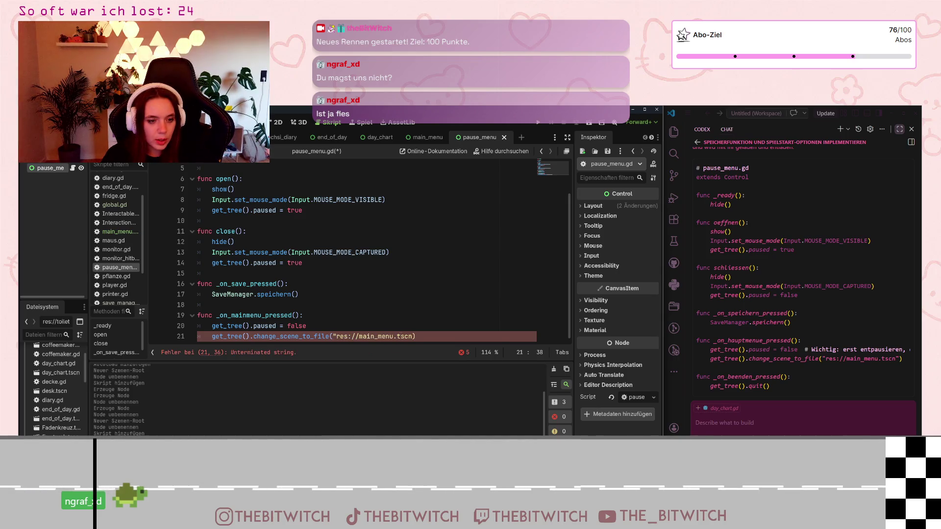
pyautogui.press('End')
pyautogui.press('Left')
pyautogui.write('"')
pyautogui.press('Up')
pyautogui.press('Up')
pyautogui.press('Up')
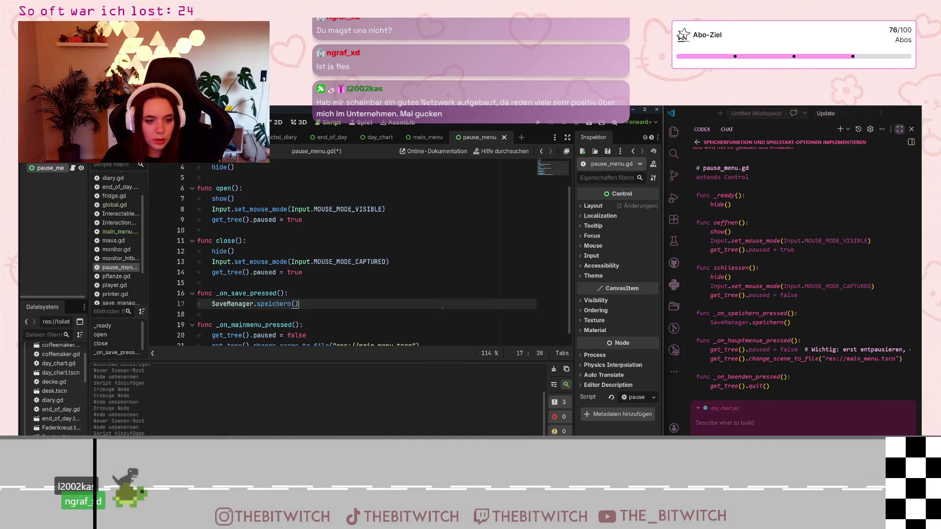
pyautogui.click(450, 336)
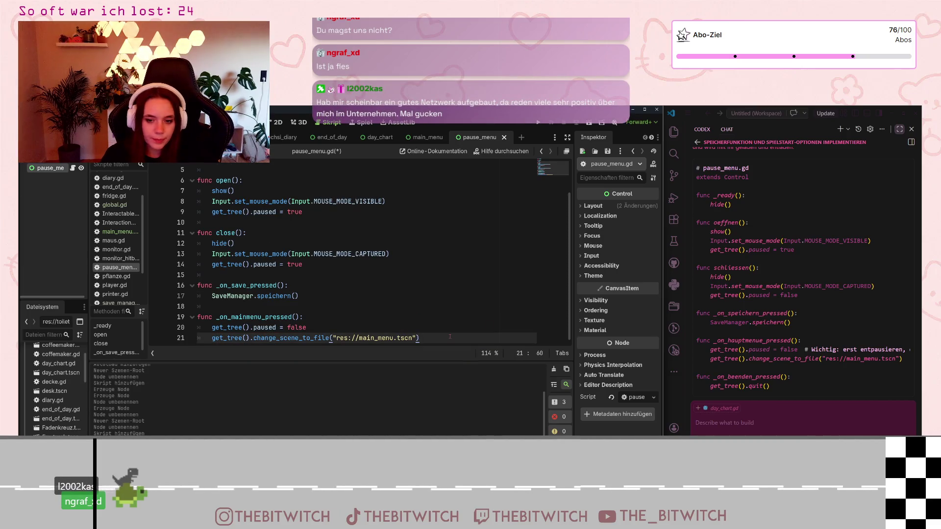
# Start a top-level func _on_end_pressed(): below the main-menu handler.
pyautogui.press('Return')
pyautogui.press('Return')
pyautogui.press('BackSpace')
pyautogui.write('funb')
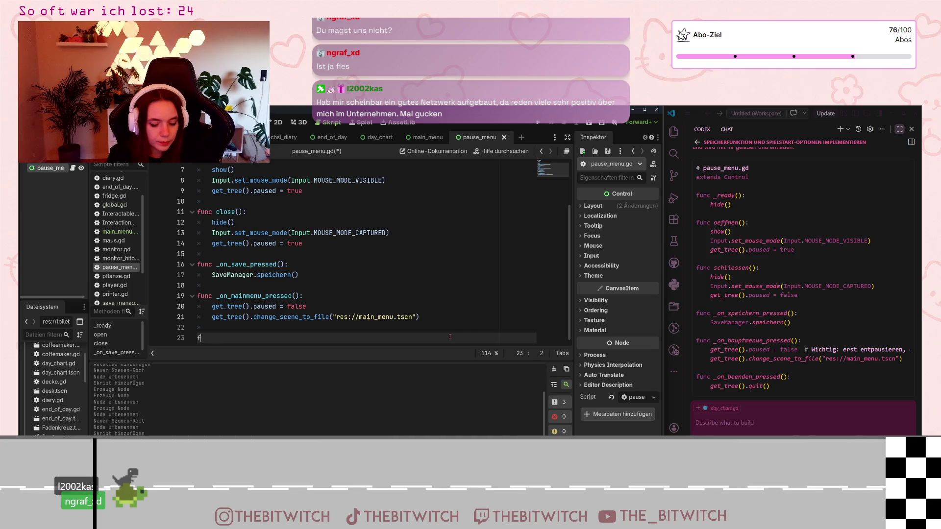
pyautogui.press('BackSpace')
pyautogui.write('c on')
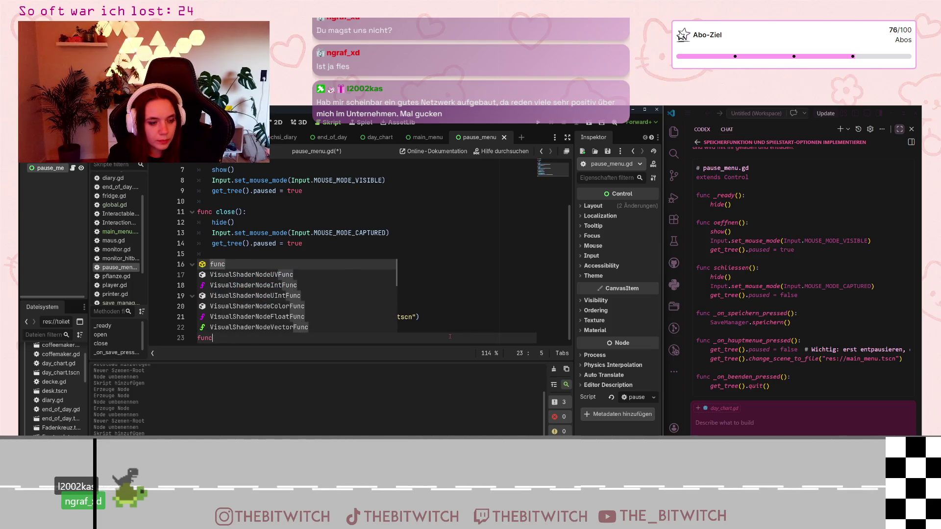
pyautogui.press('BackSpace')
pyautogui.press('BackSpace')
pyautogui.write('_on')
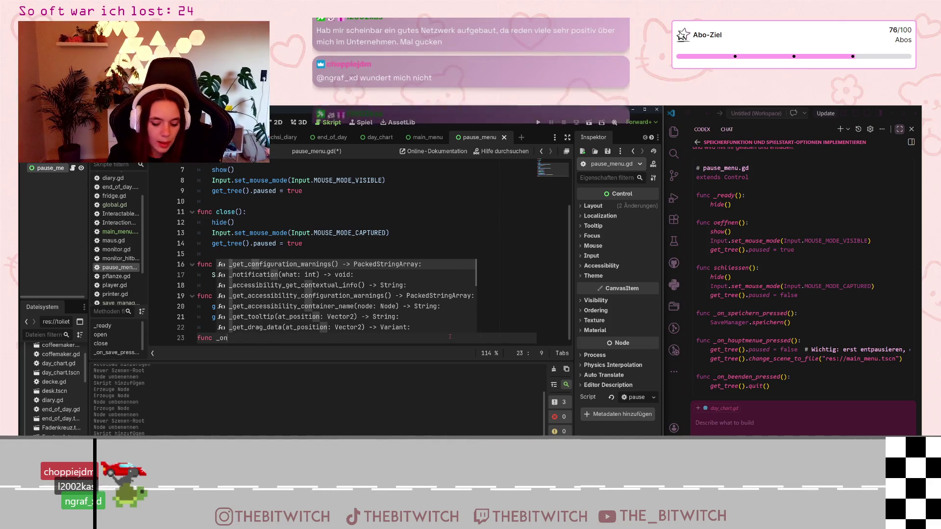
pyautogui.write('_end_pressed')
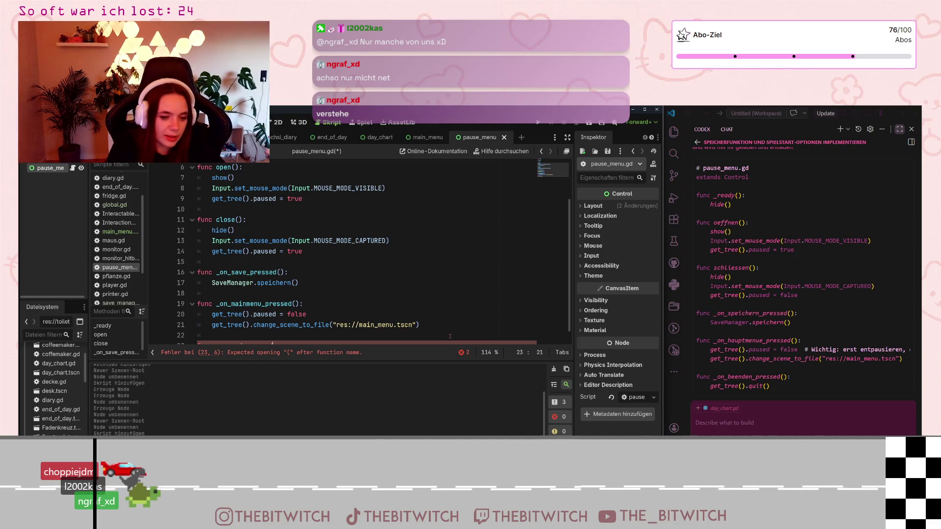
pyautogui.scroll(-1, 343, 309)
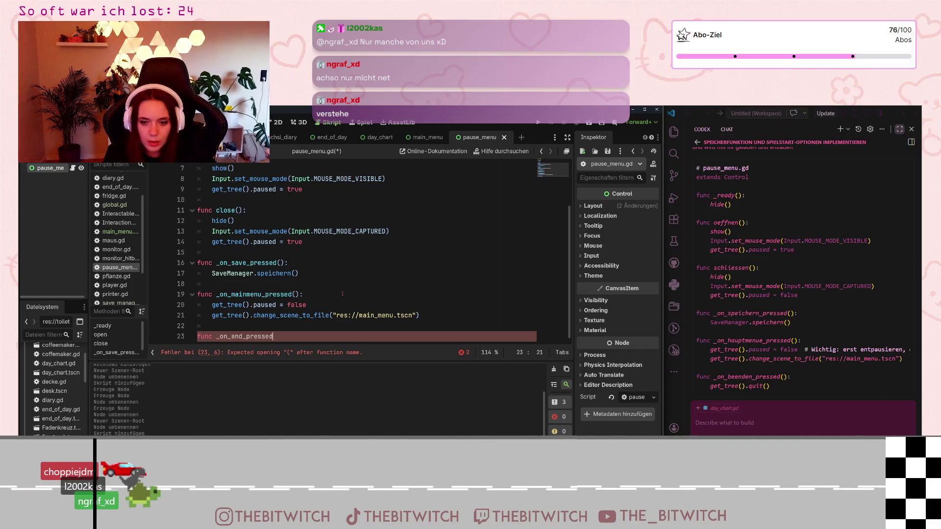
pyautogui.write('():')
pyautogui.press('Return')
# Make _on_end_pressed() quit the game with get_tree().quit().
pyautogui.write('get')
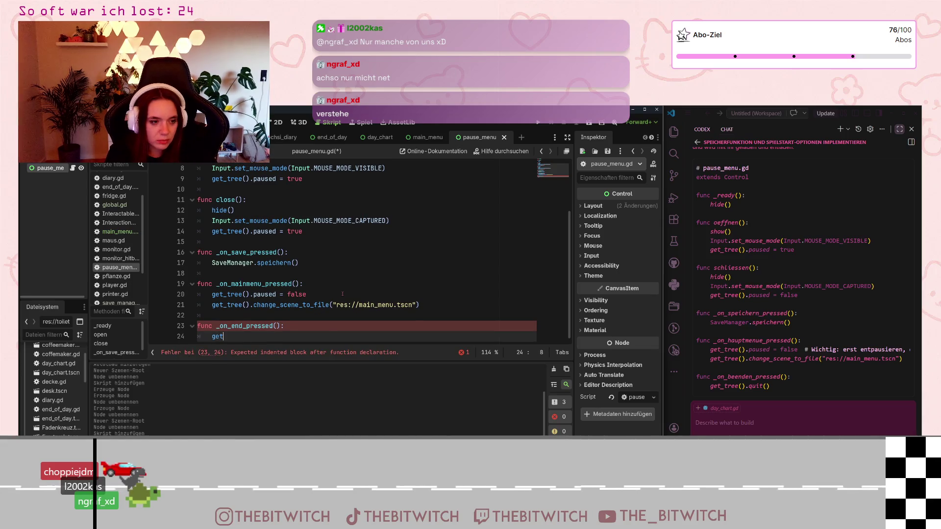
pyautogui.write('_tree')
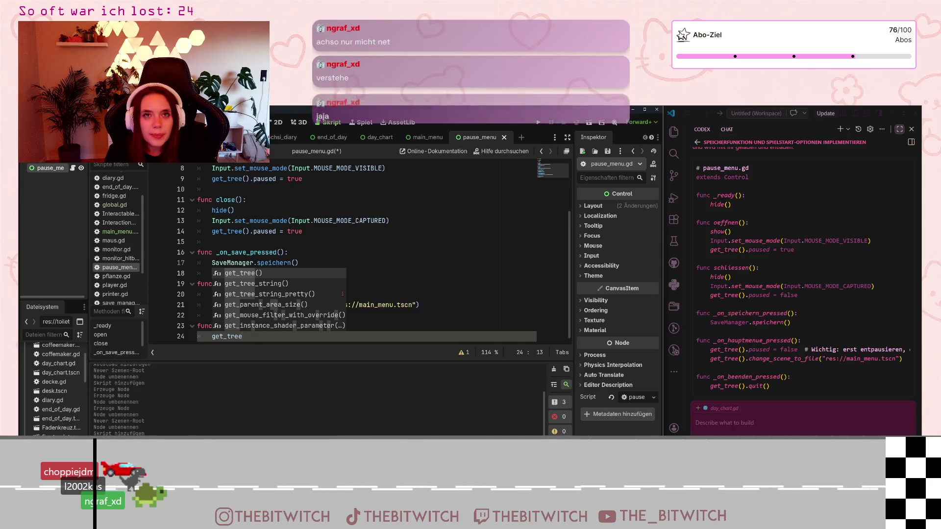
pyautogui.press('Return')
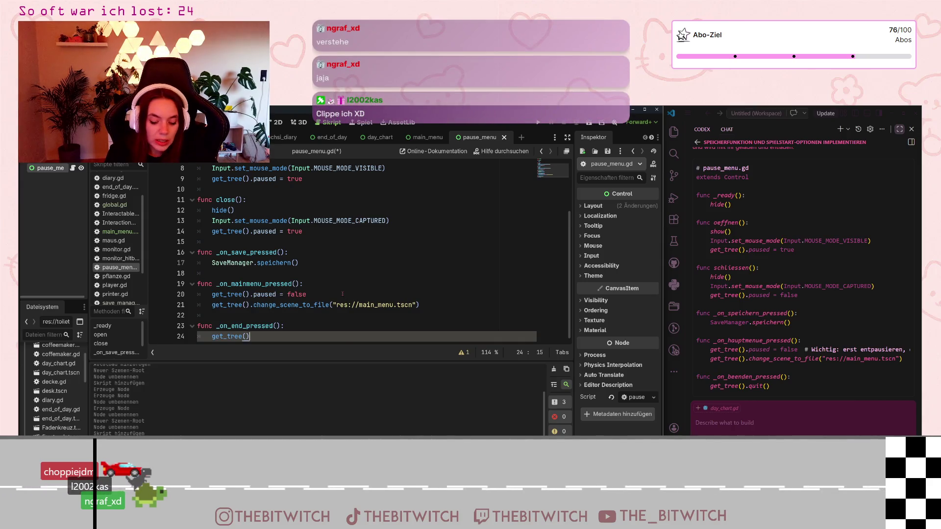
pyautogui.write('.quit')
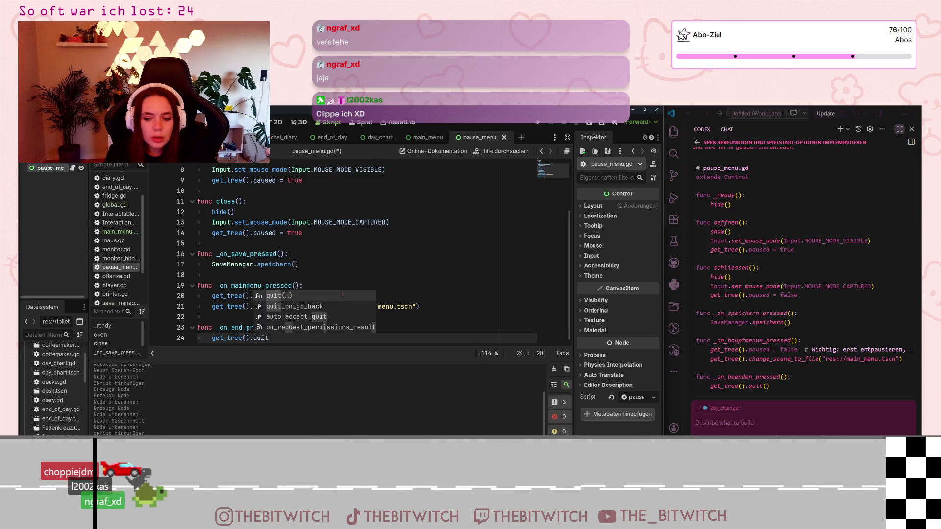
pyautogui.press('Return')
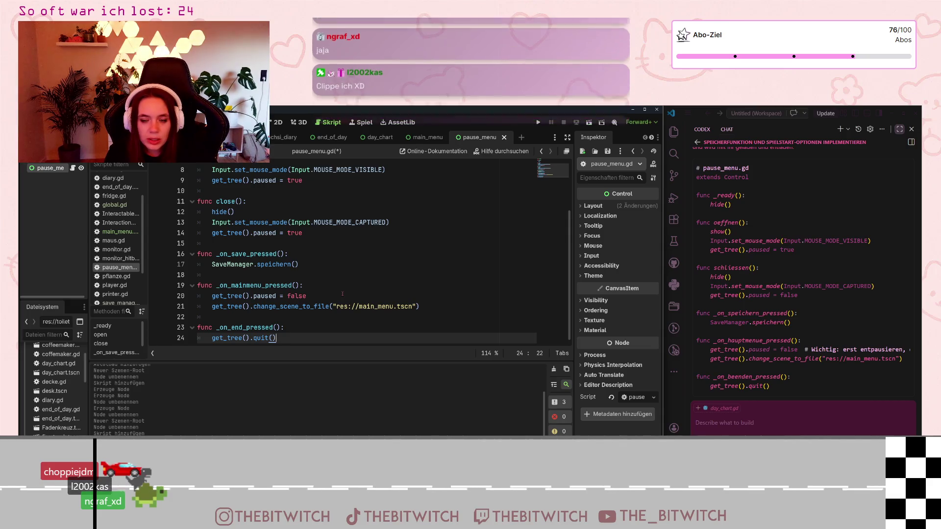
pyautogui.scroll(-1, 813, 279)
pyautogui.scroll(-1, 814, 279)
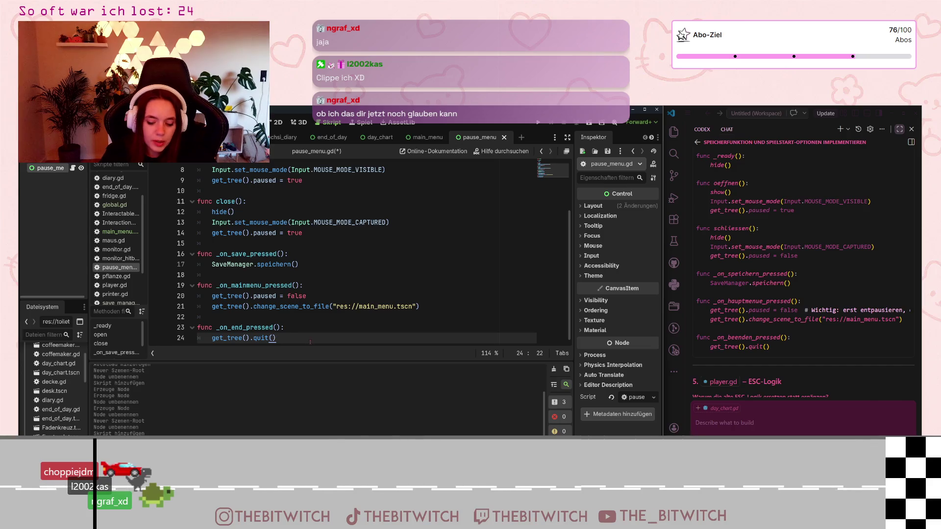
pyautogui.press('Return')
pyautogui.press('Return')
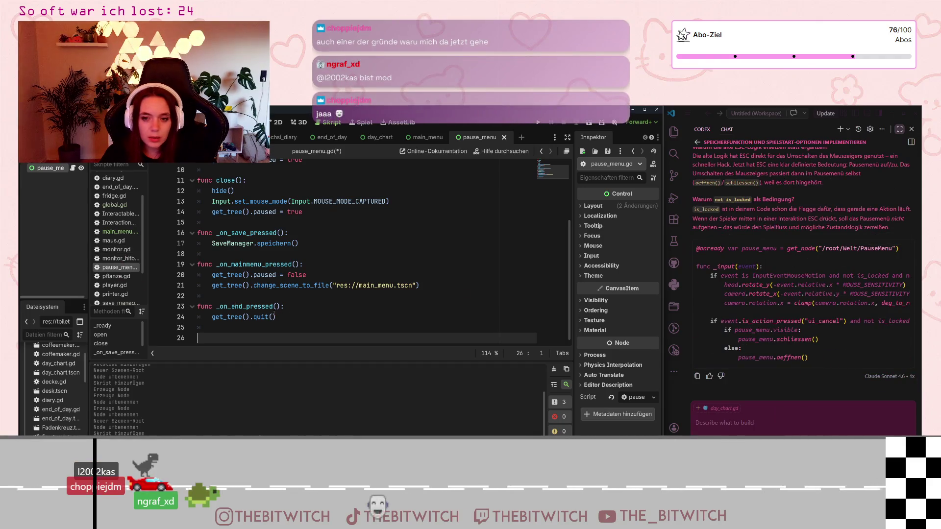
pyautogui.click(287, 275)
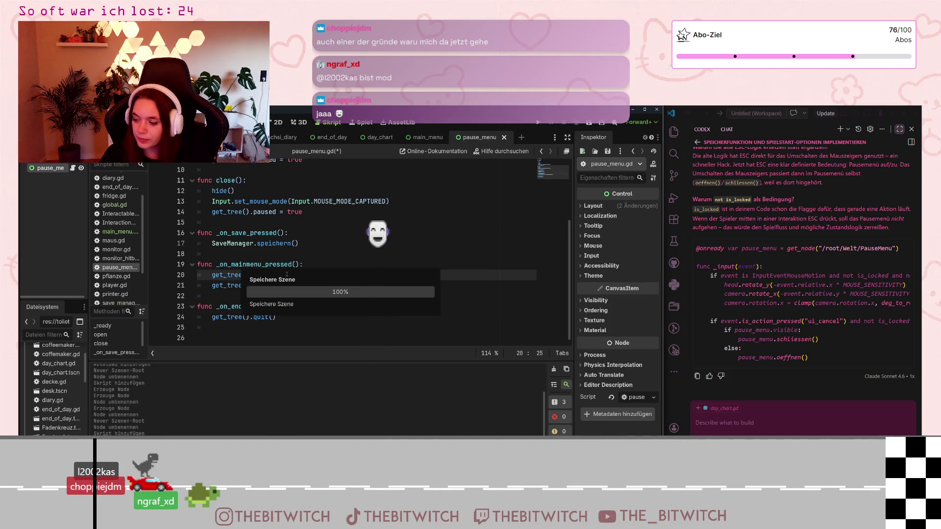
pyautogui.hotkey('ctrl', 's')
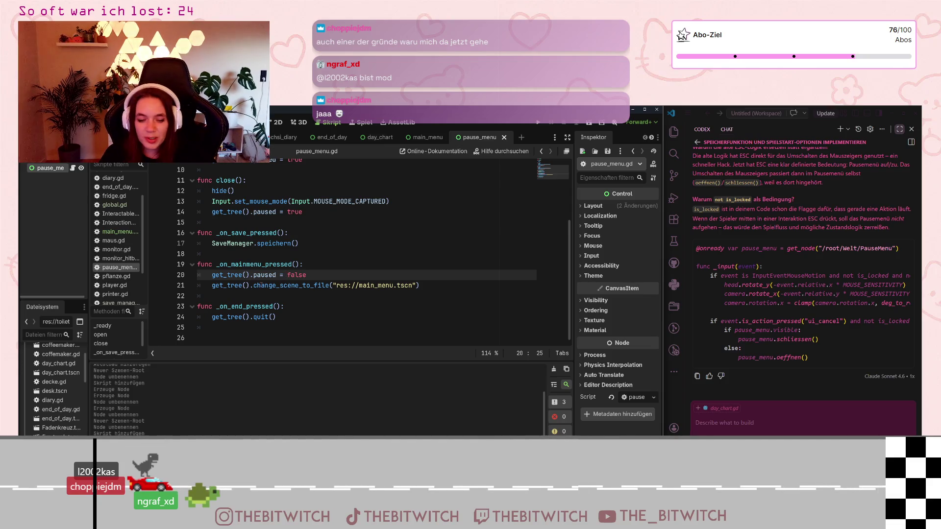
pyautogui.moveTo(261, 284)
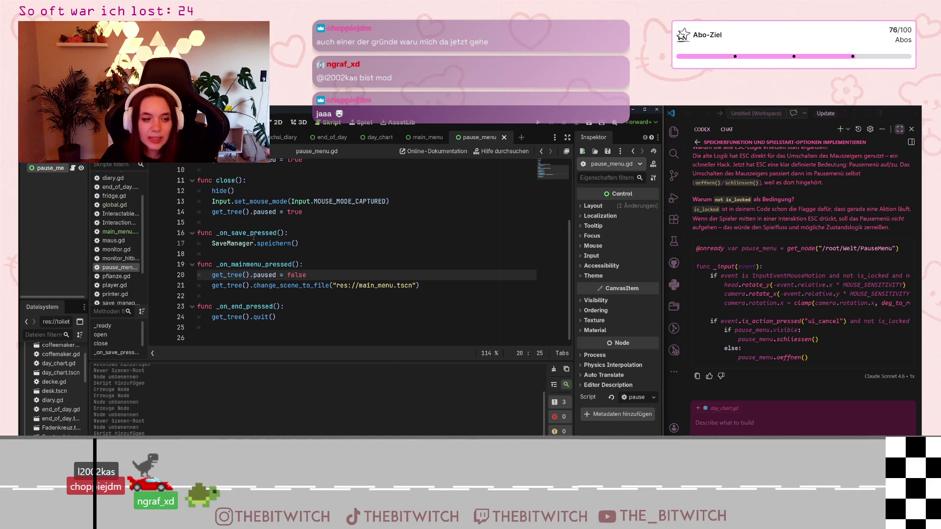
pyautogui.scroll(-3, 117, 221)
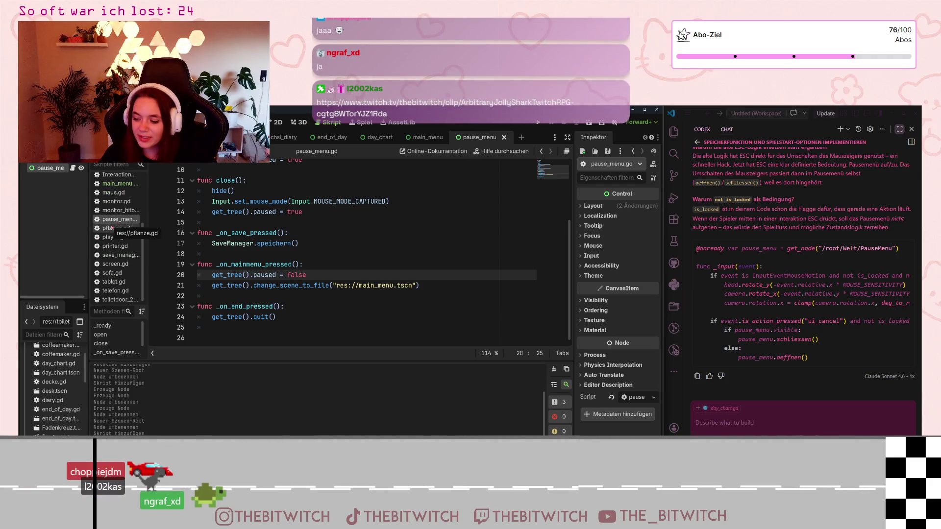
pyautogui.scroll(5, 112, 223)
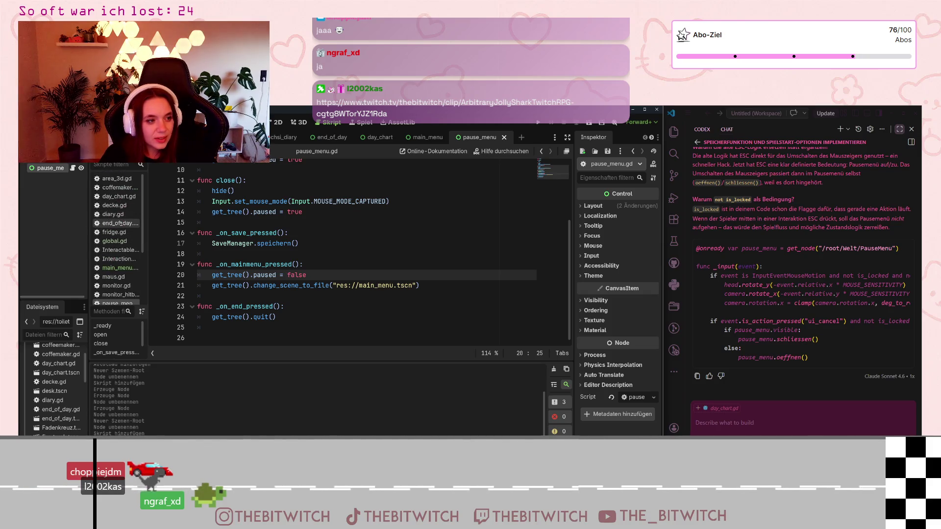
pyautogui.scroll(-2, 115, 268)
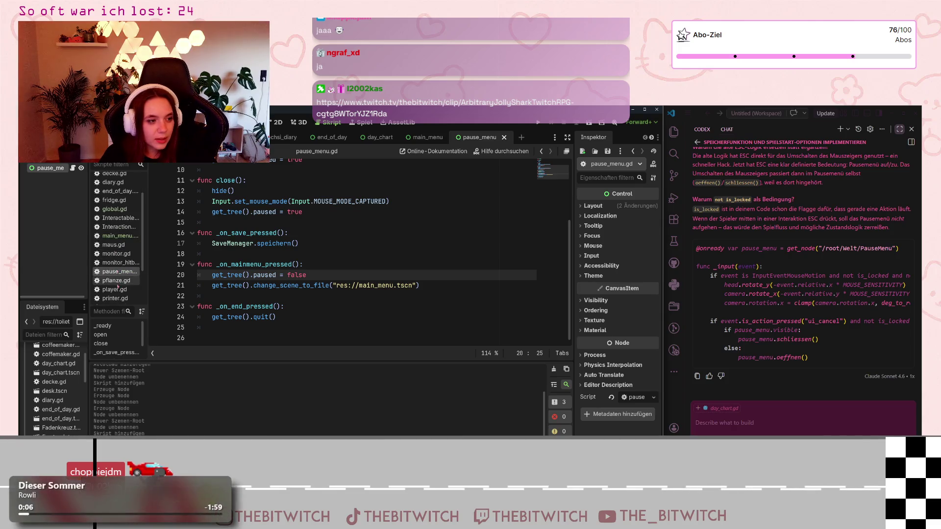
pyautogui.click(114, 289)
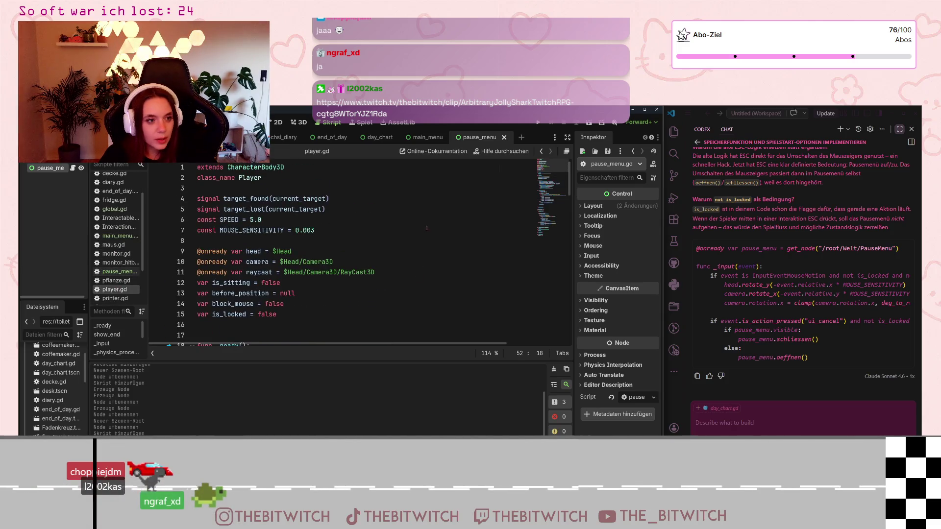
pyautogui.click(431, 272)
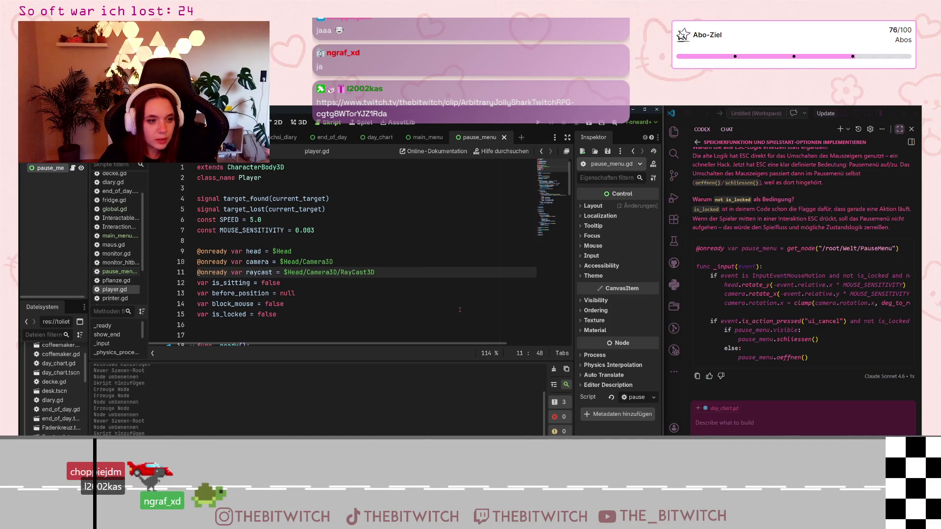
pyautogui.press('Return')
pyautogui.write('@')
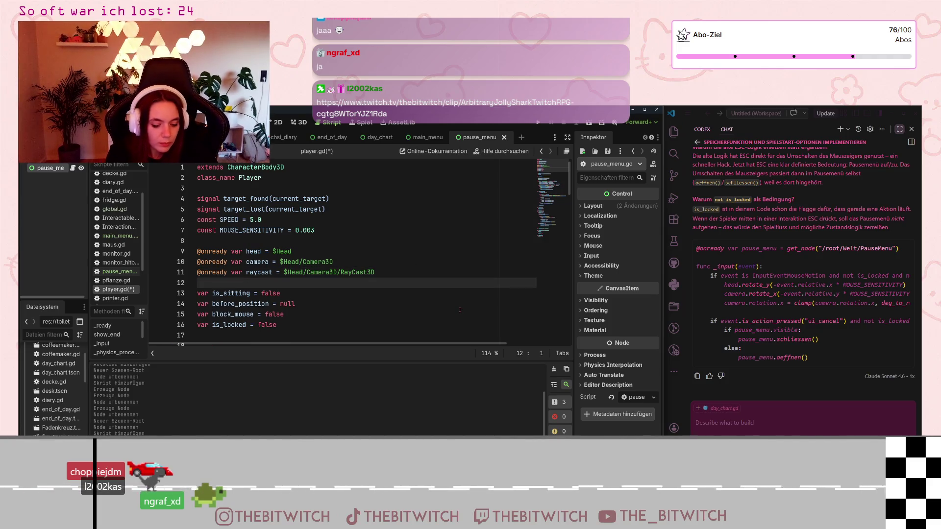
pyautogui.write('onready')
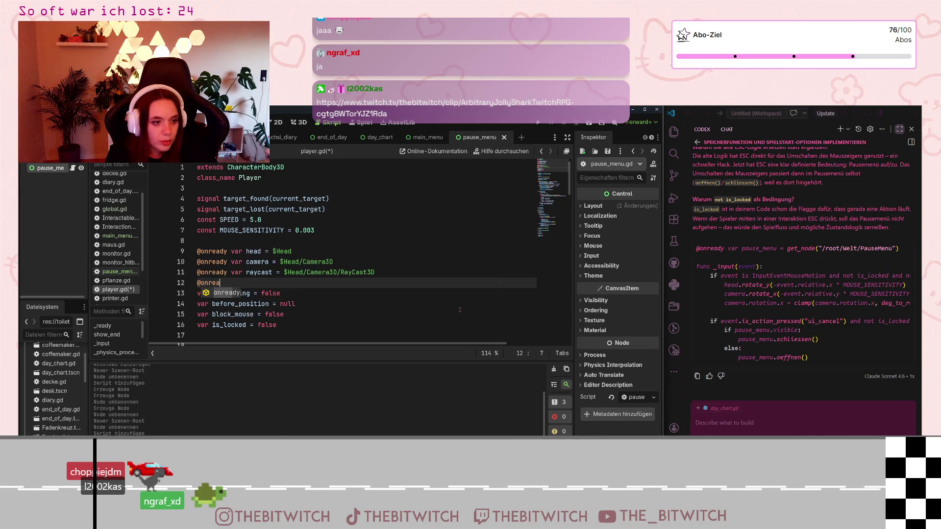
pyautogui.write(' var')
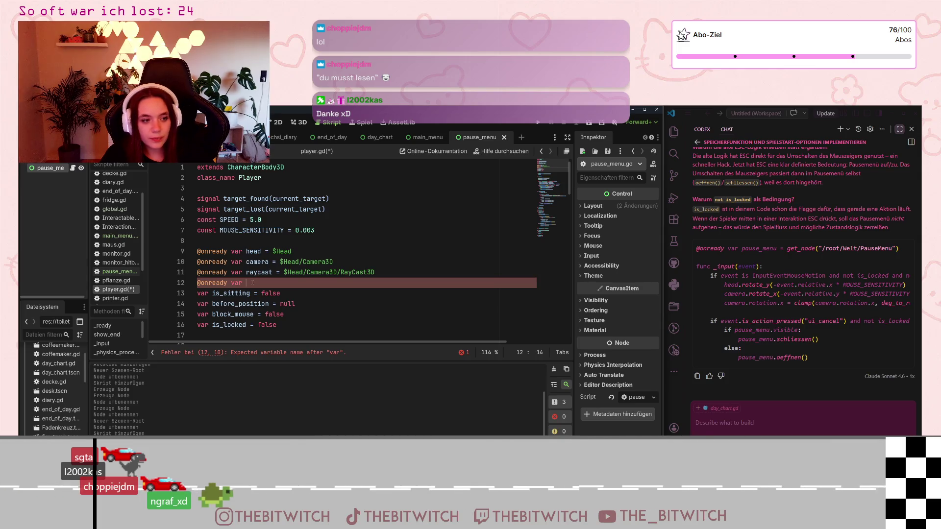
# Complete line 12 as 'pause_menu = get_node("/root/")' and switch to the Welt scene.
pyautogui.write('pause_')
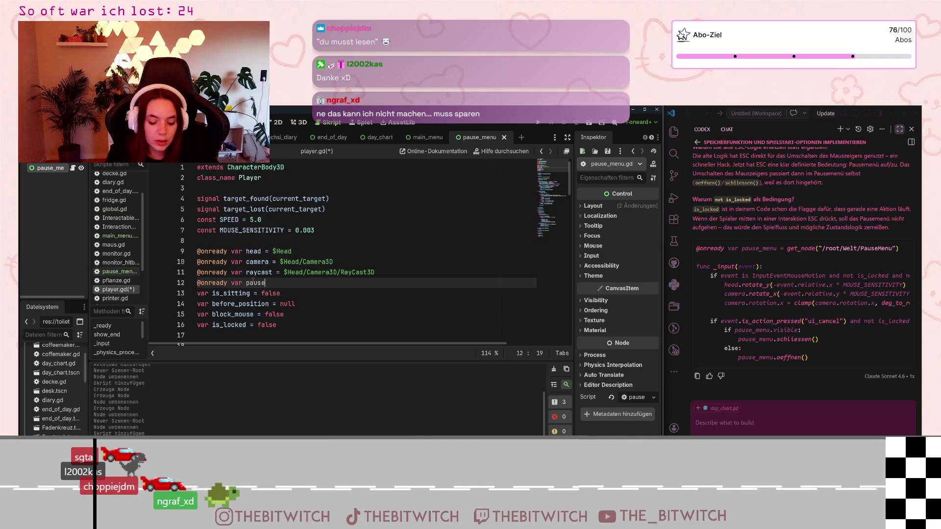
pyautogui.write('menu')
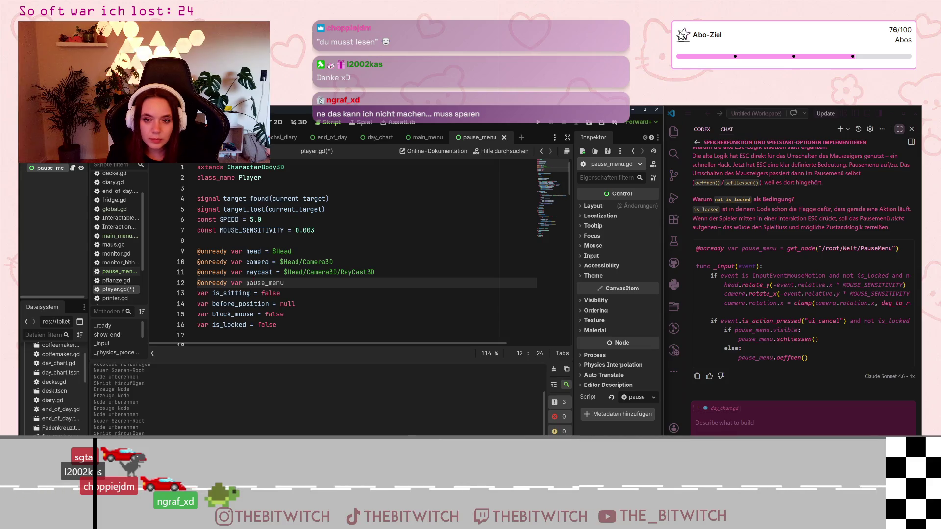
pyautogui.write(' = get')
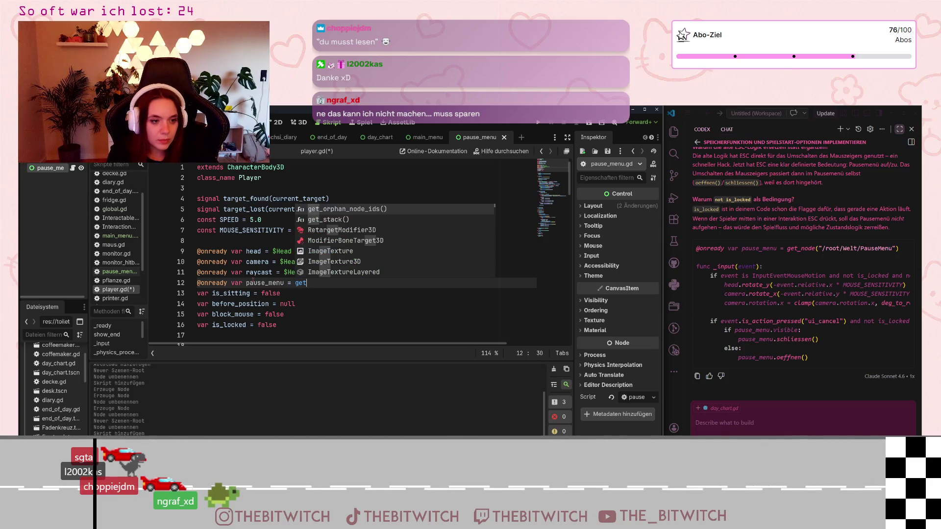
pyautogui.write('_node')
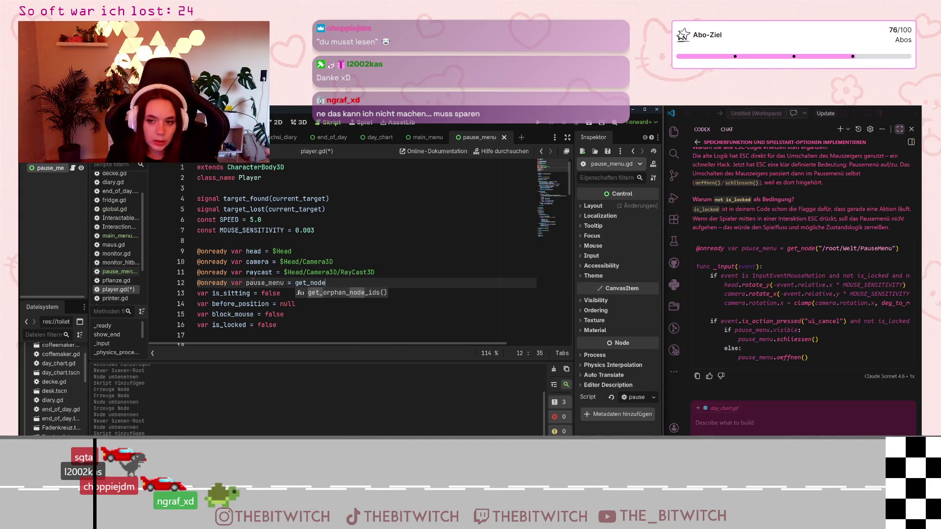
pyautogui.write('("/root')
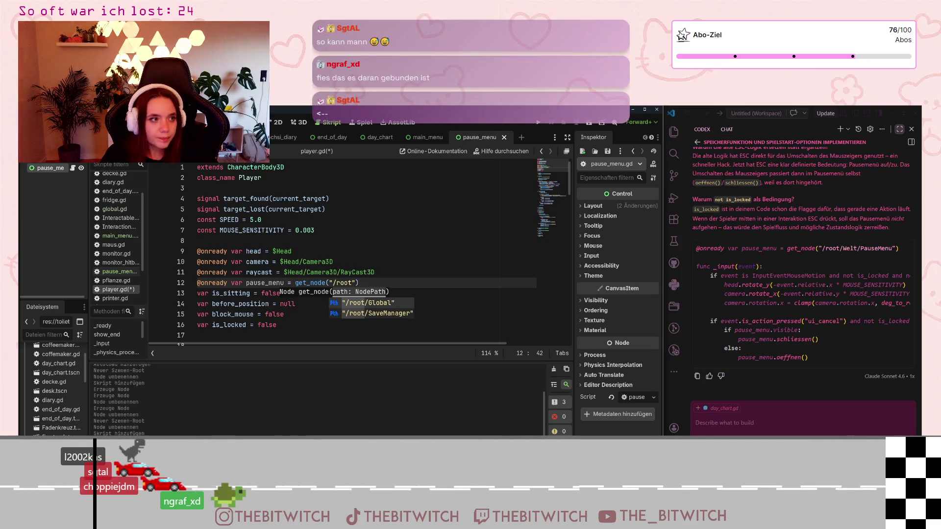
pyautogui.click(30, 122)
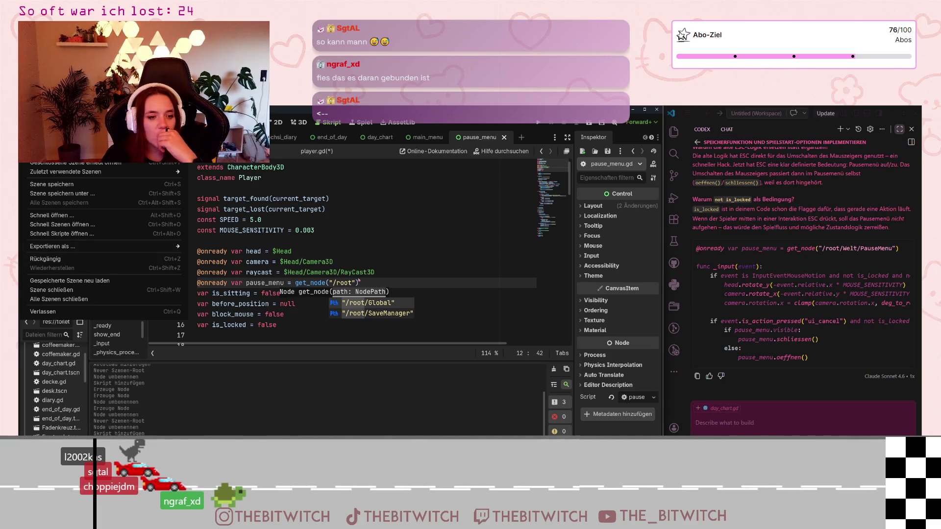
pyautogui.press('Escape')
pyautogui.press('Escape')
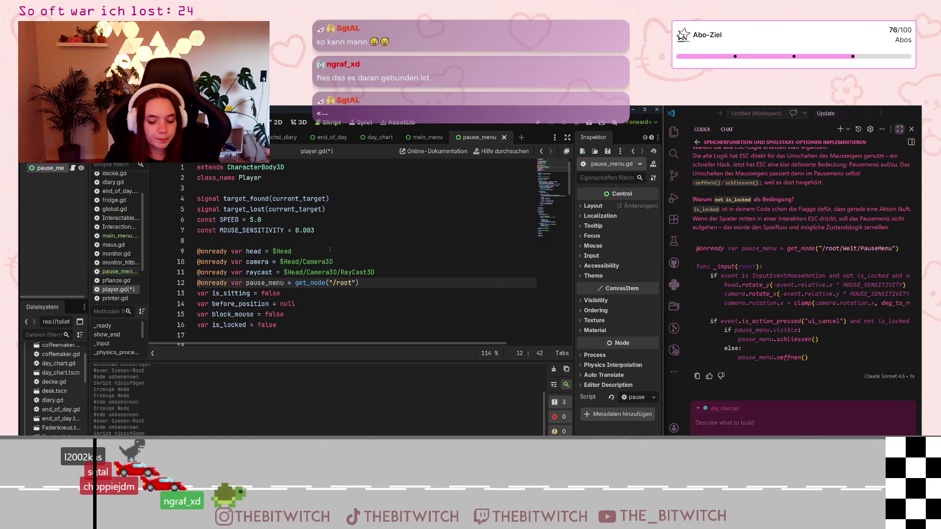
pyautogui.write('/')
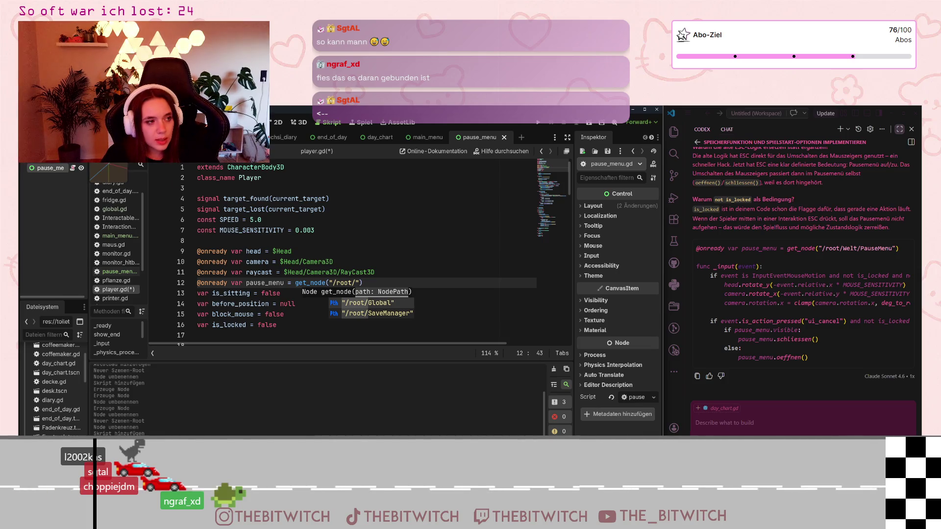
pyautogui.hotkey('ctrl', 'Tab')
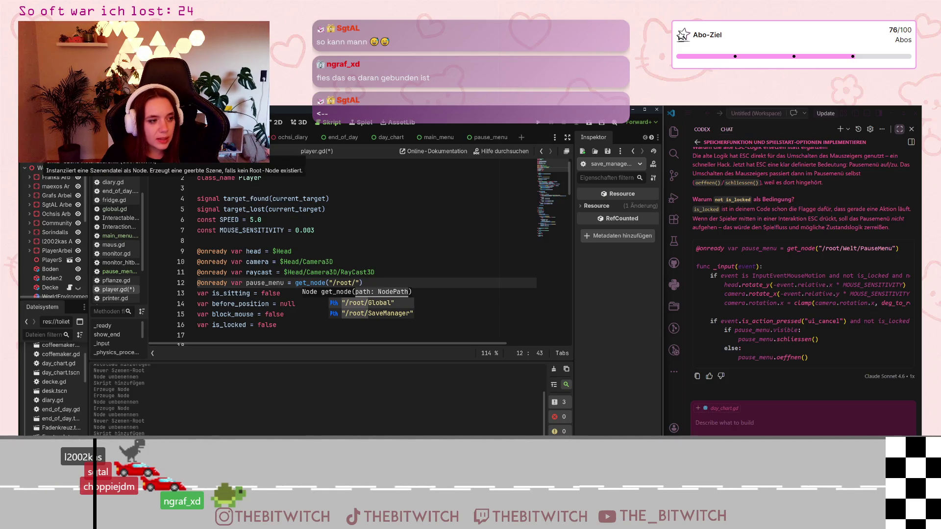
# Search the instance-scene picker for 'pause' and close it without choosing a scene.
pyautogui.click(37, 156)
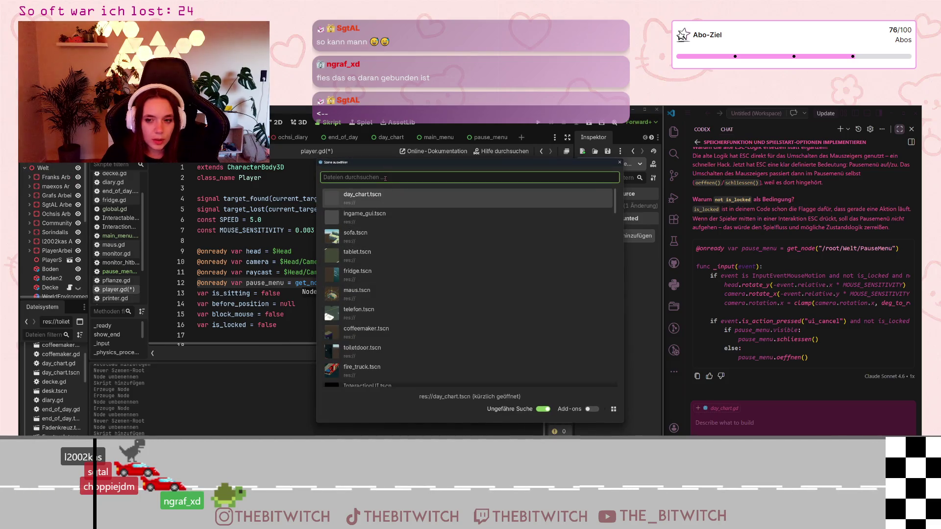
pyautogui.write('pause')
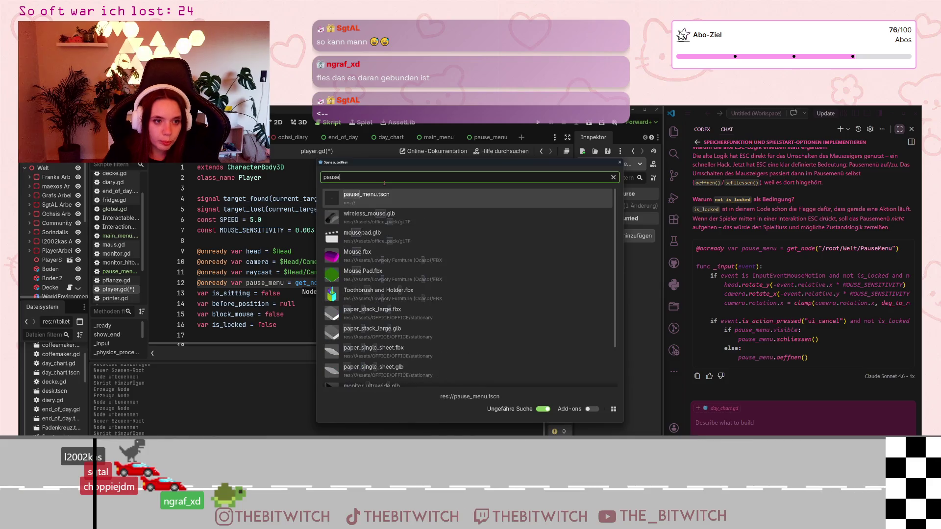
pyautogui.scroll(10, 821, 254)
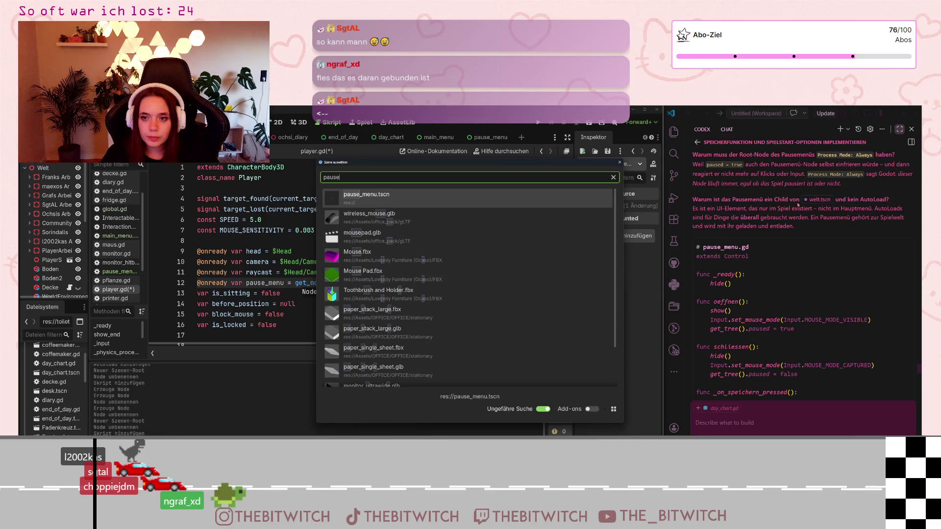
pyautogui.scroll(1, 797, 206)
pyautogui.scroll(2, 797, 205)
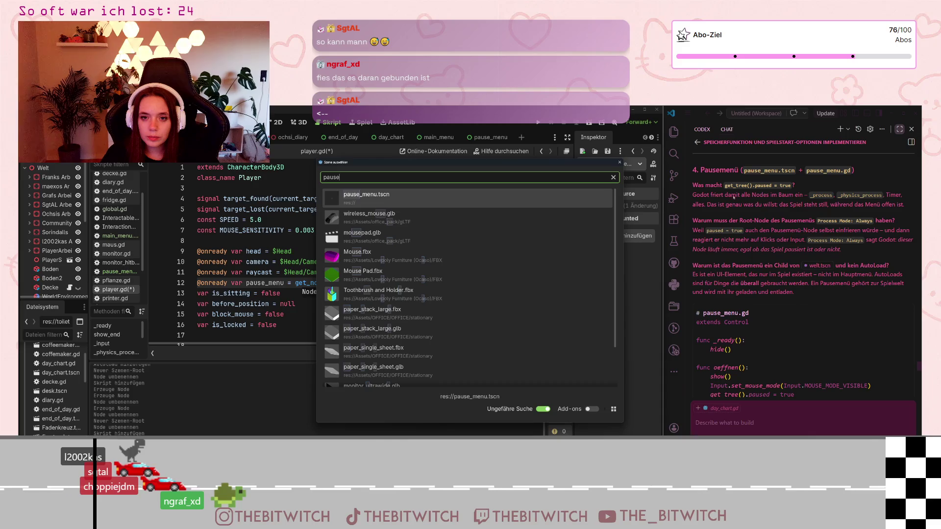
pyautogui.scroll(5, 786, 205)
pyautogui.scroll(8, 786, 204)
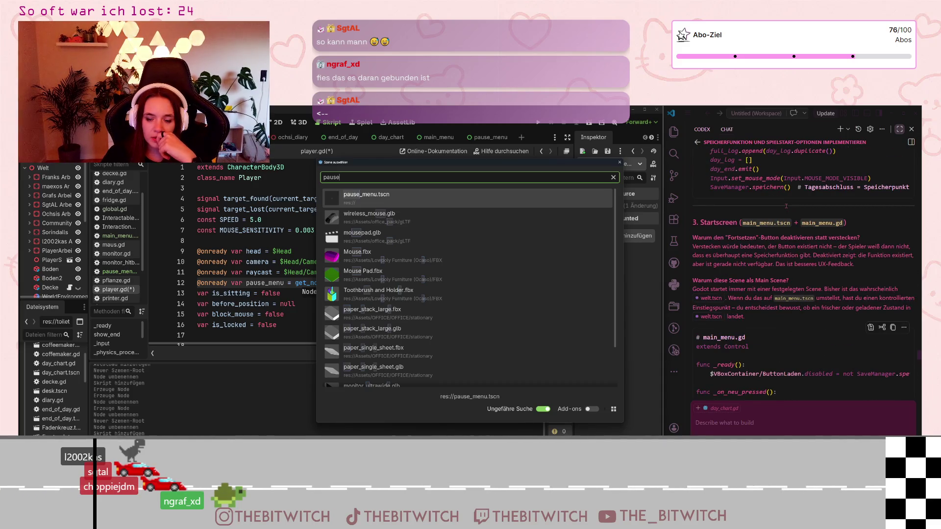
pyautogui.scroll(-10, 786, 207)
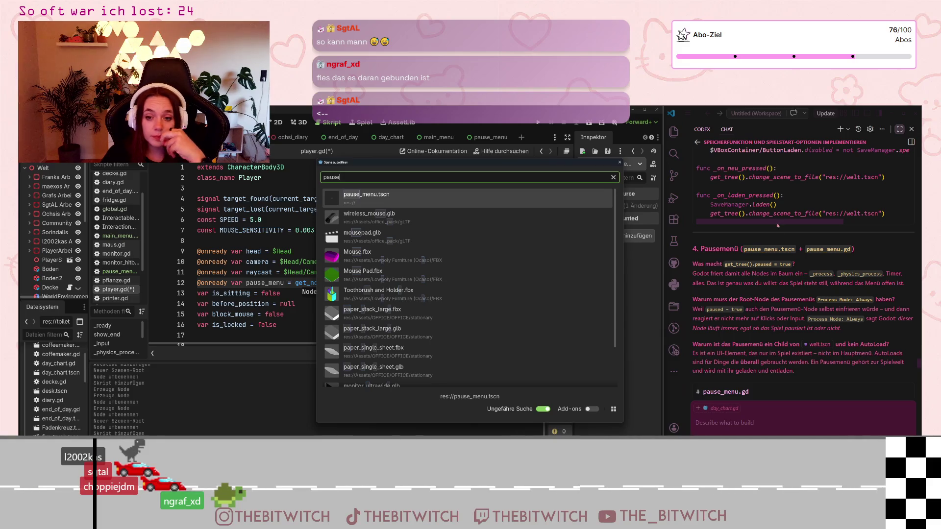
pyautogui.scroll(-1, 772, 268)
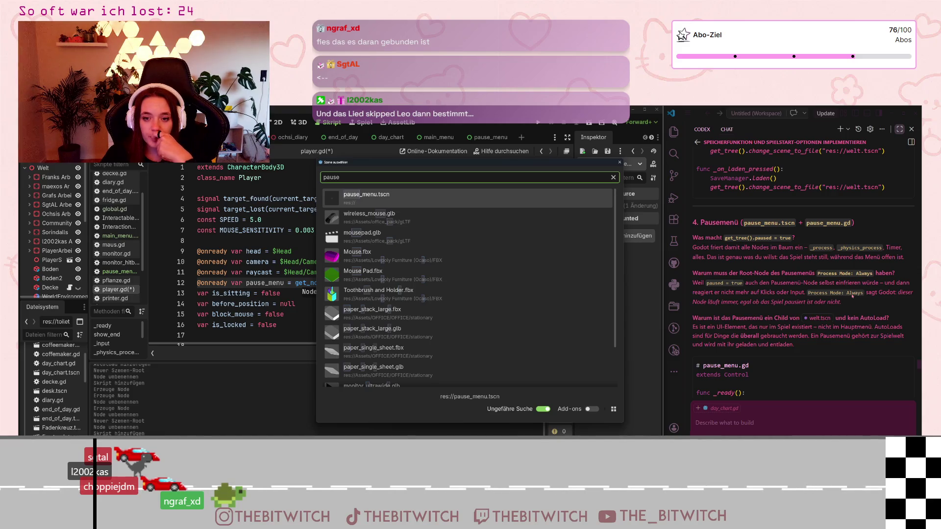
pyautogui.scroll(-1, 846, 304)
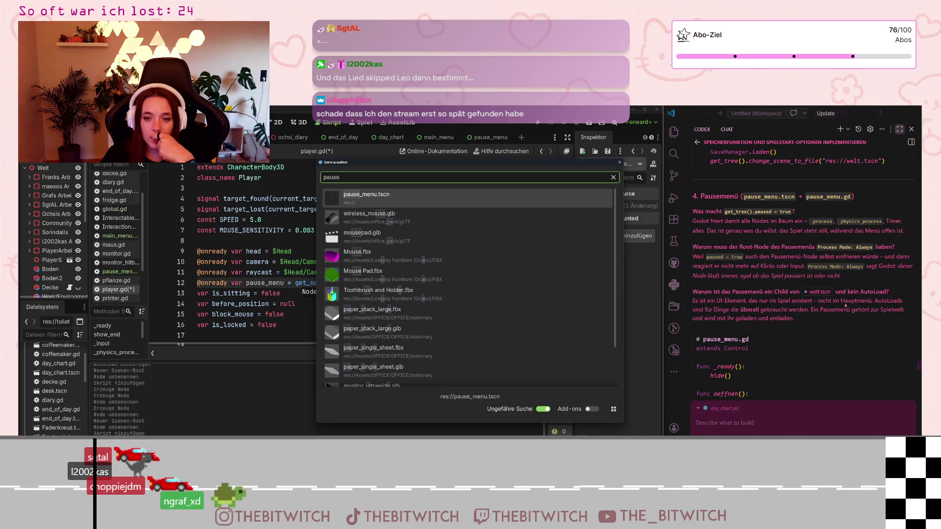
pyautogui.scroll(9, 845, 305)
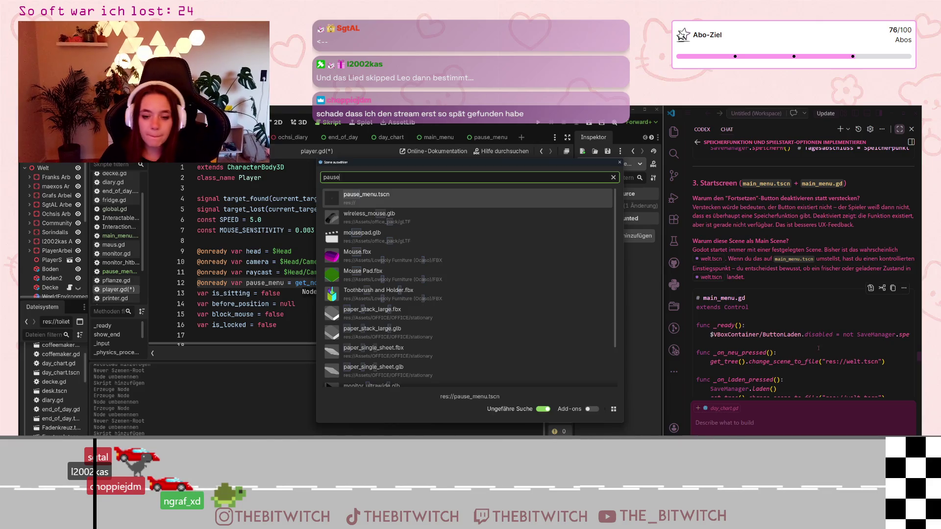
pyautogui.scroll(-2, 796, 363)
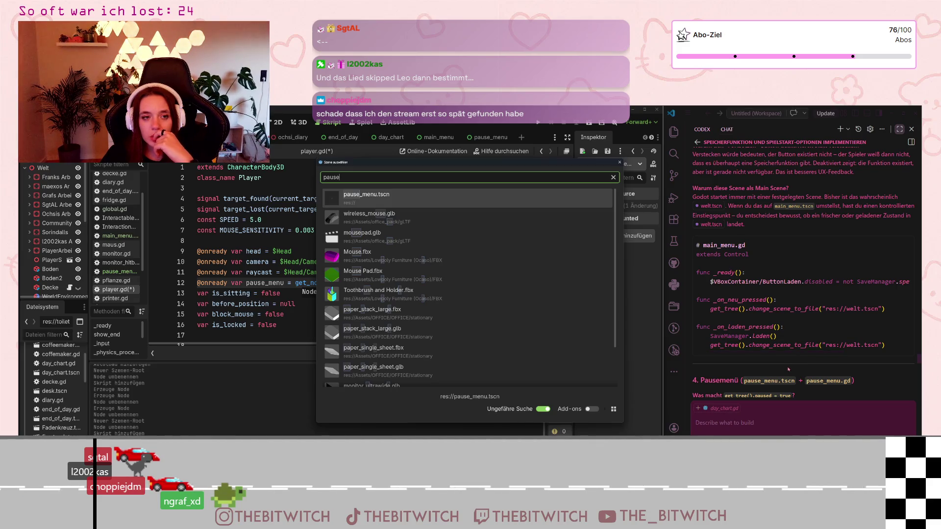
pyautogui.scroll(2, 789, 351)
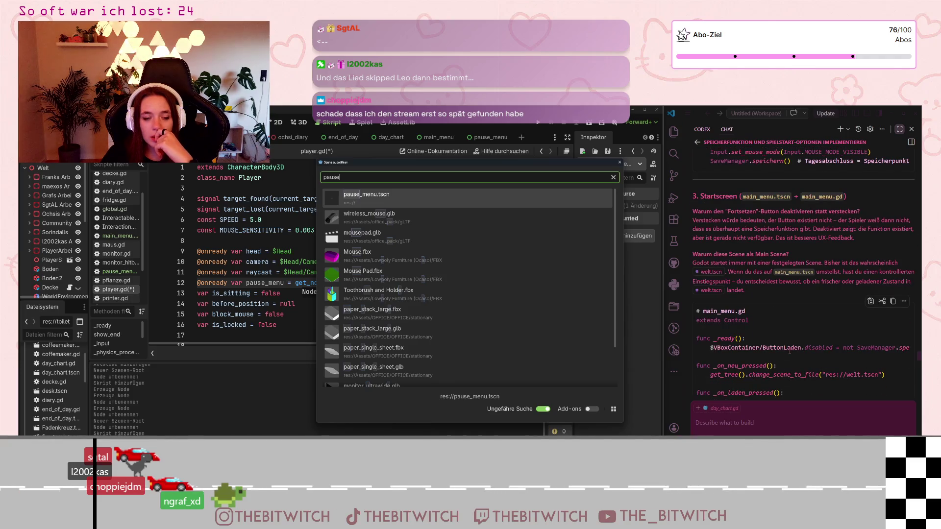
pyautogui.click(620, 162)
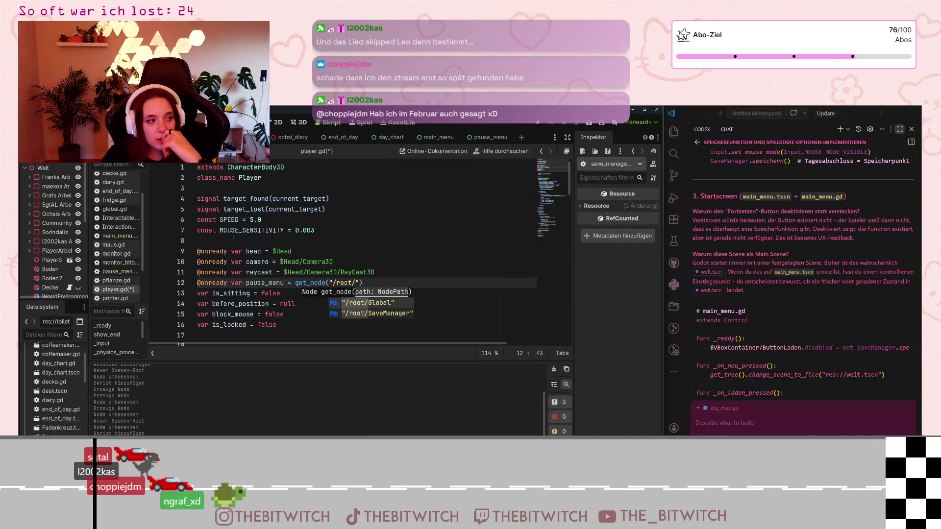
# Check the pause_menu scene's root node actions, then return to the Welt scene.
pyautogui.click(370, 199)
pyautogui.click(480, 137)
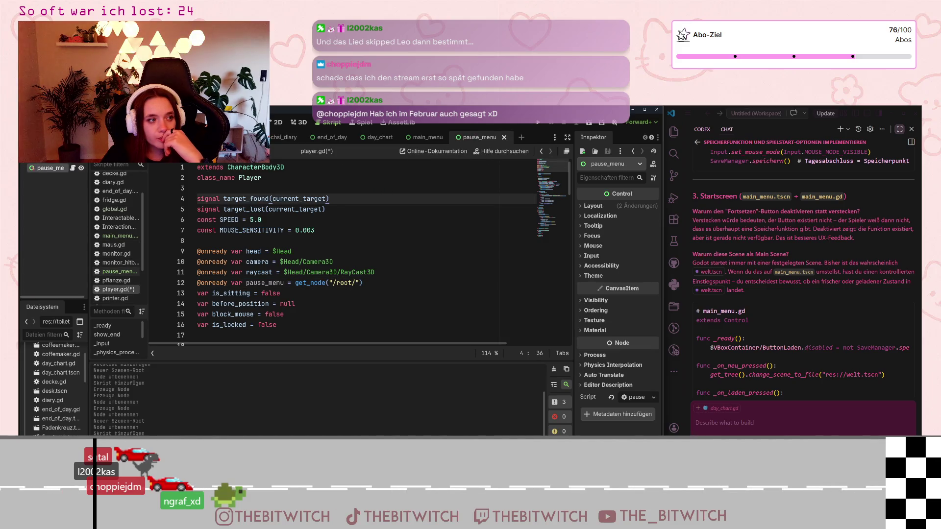
pyautogui.rightClick(51, 169)
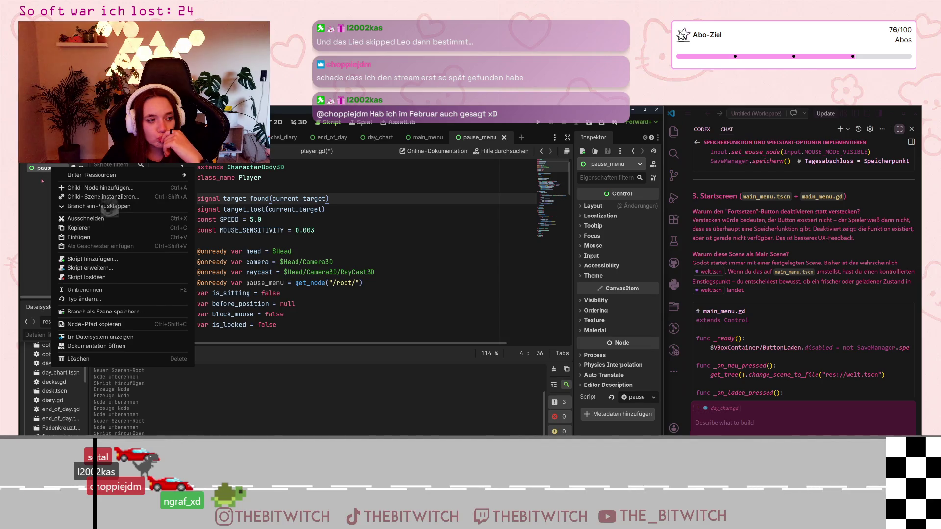
pyautogui.press('Escape')
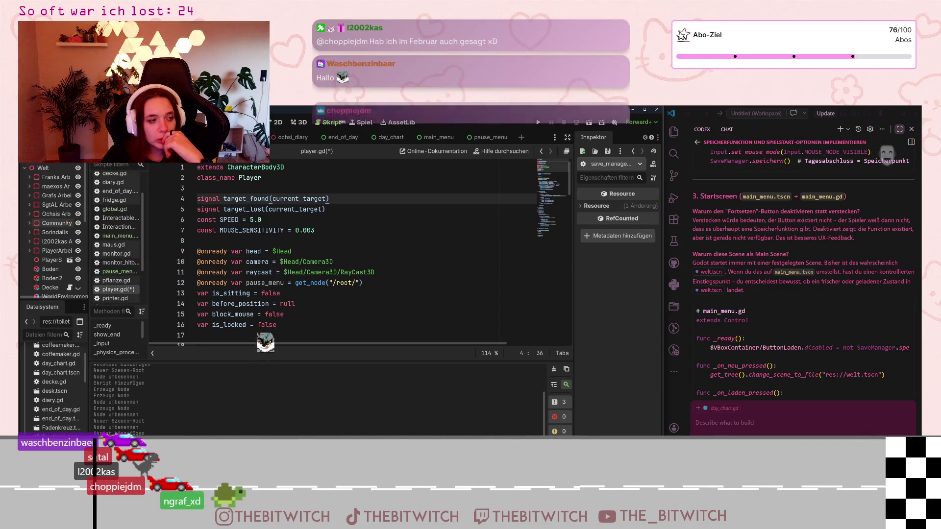
pyautogui.hotkey('ctrl', 'Tab')
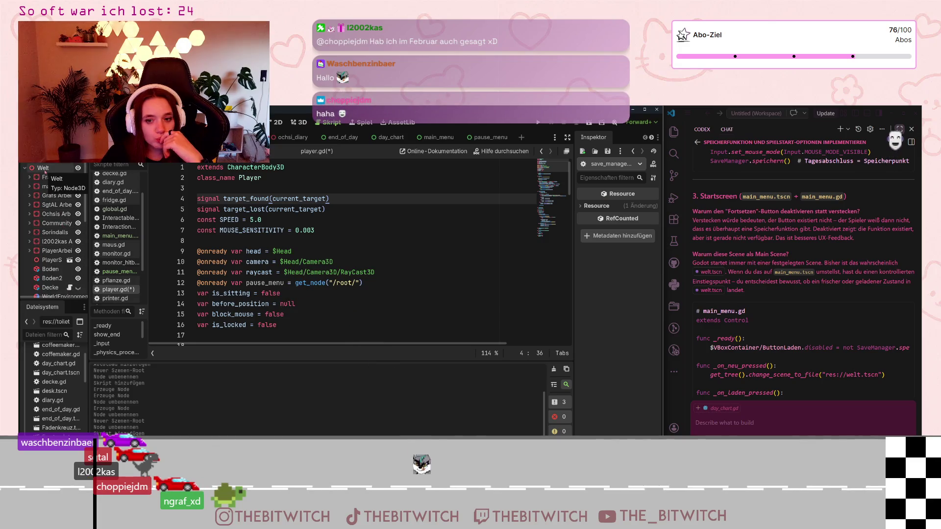
# Add a Control node, Control2, as a child of the Welt root node.
pyautogui.rightClick(45, 169)
pyautogui.click(93, 178)
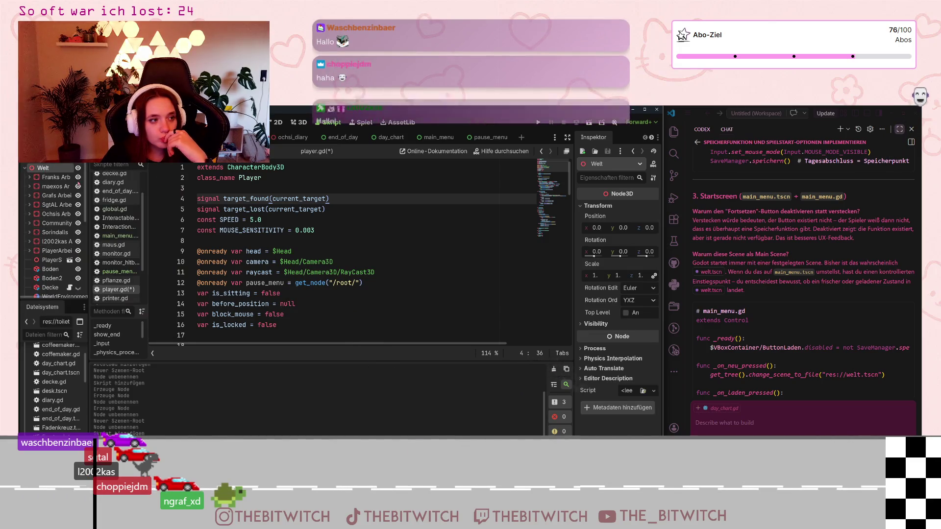
pyautogui.write('control')
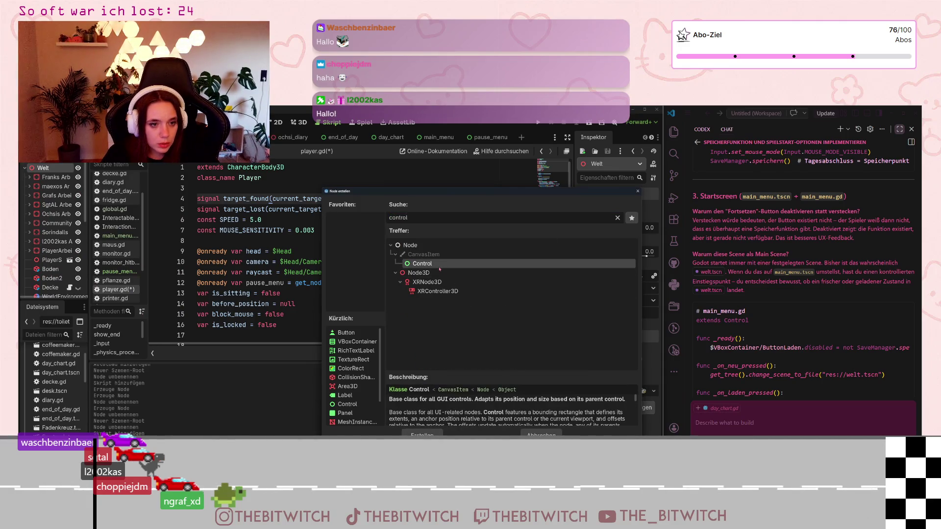
pyautogui.press('Return')
pyautogui.press('F2')
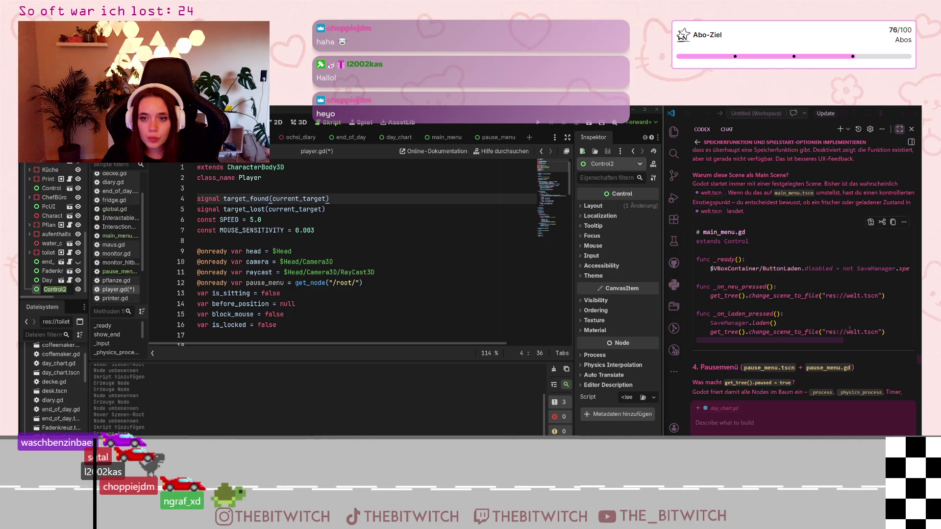
pyautogui.scroll(-3, 850, 329)
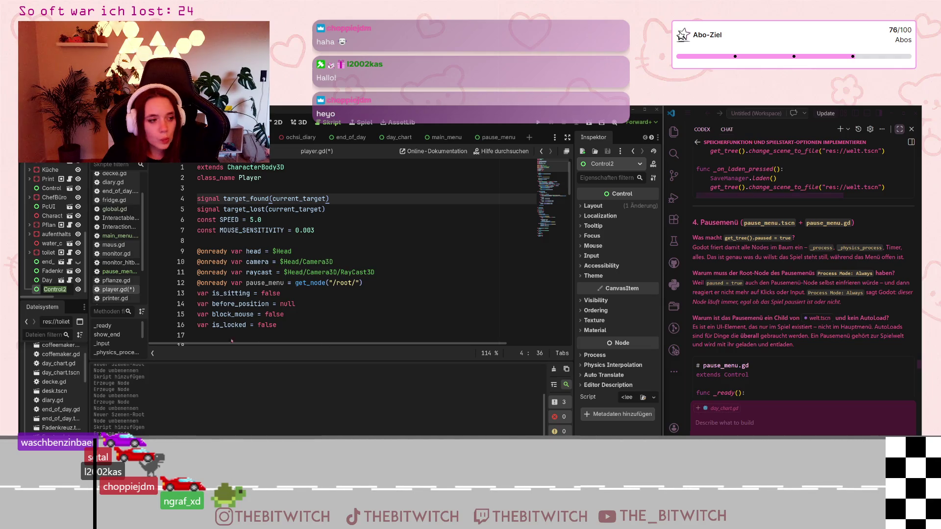
# Rename the Control2 node to pause_menu.
pyautogui.doubleClick(68, 290)
pyautogui.write('pause')
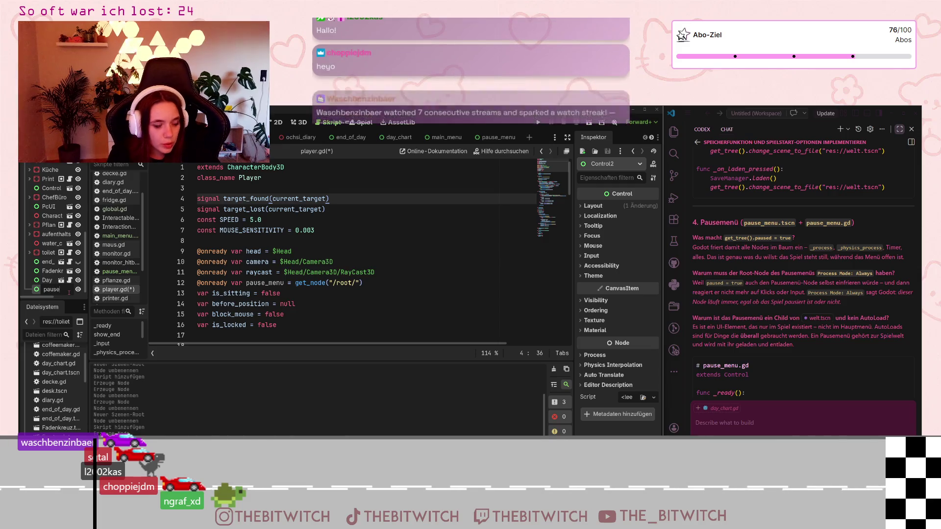
pyautogui.press('BackSpace')
pyautogui.press('BackSpace')
pyautogui.press('BackSpace')
pyautogui.press('Escape')
pyautogui.write('pause_menu')
pyautogui.press('Return')
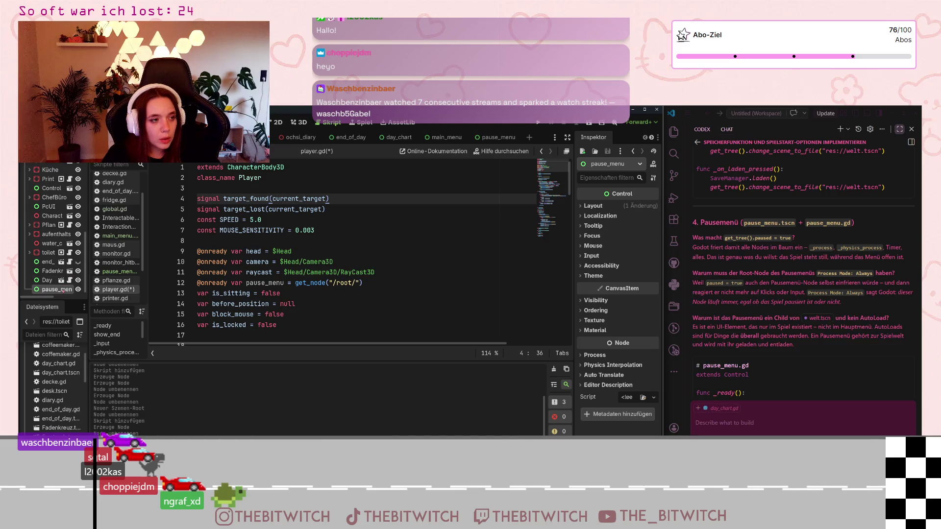
# Attach the existing pause_menu.gd script to the pause_menu node, then open the pause_menu scene.
pyautogui.rightClick(63, 291)
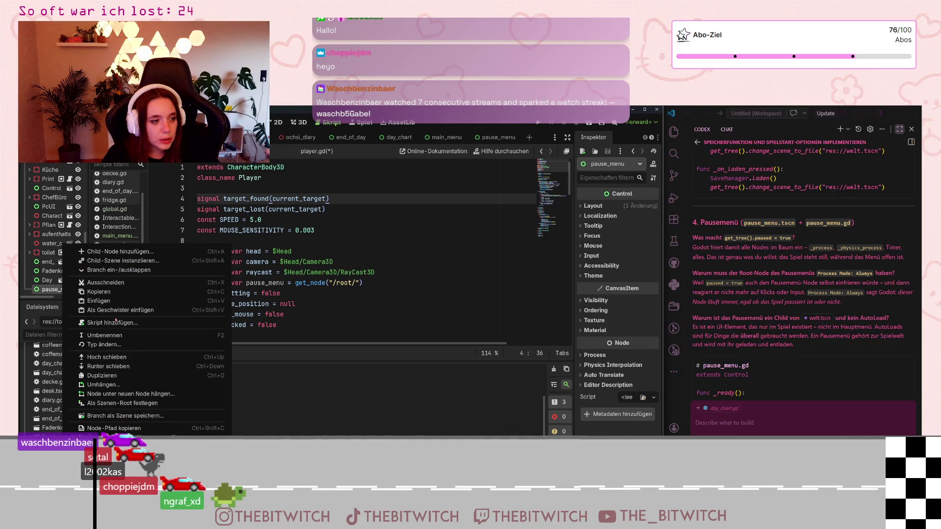
pyautogui.click(115, 322)
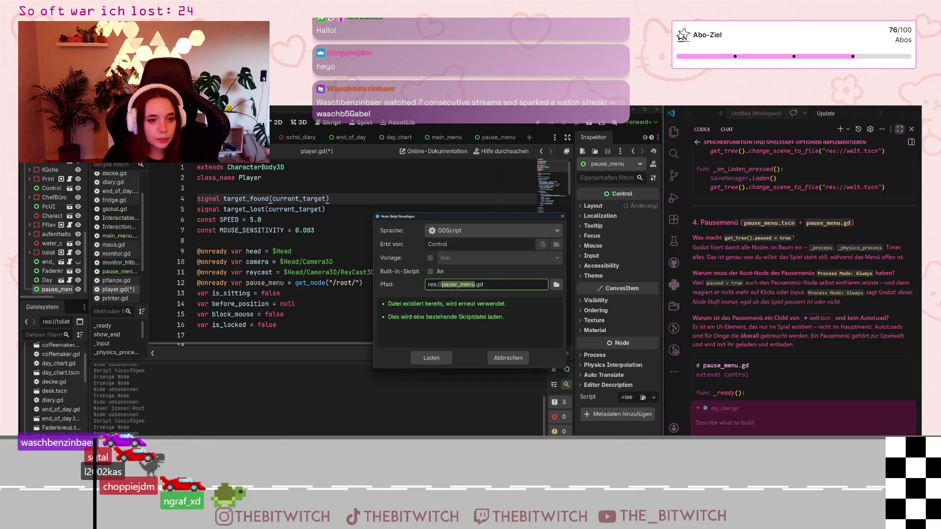
pyautogui.click(431, 358)
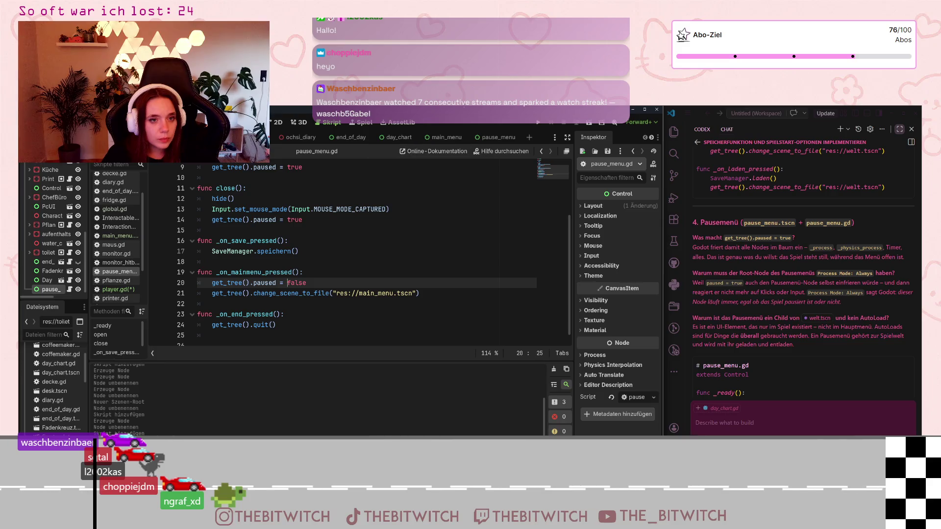
pyautogui.click(485, 137)
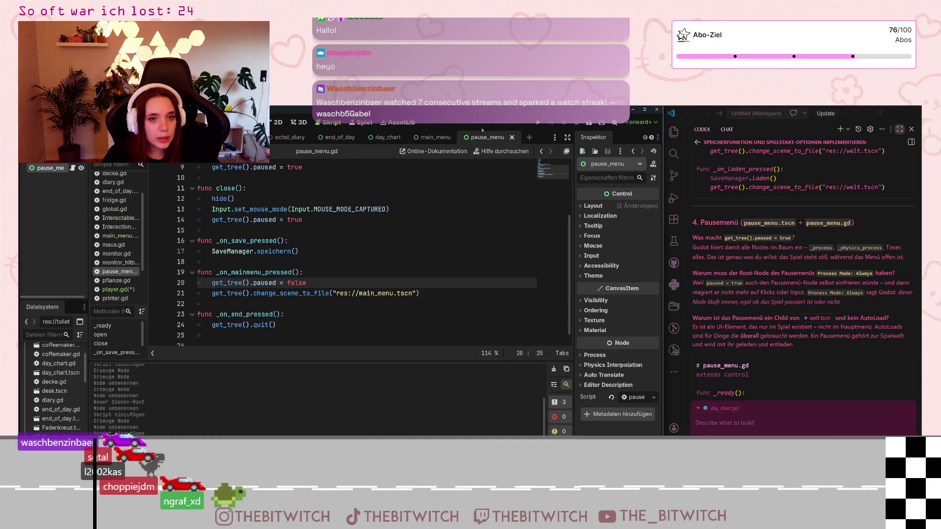
# Delete the pause_menu scene's root node and close the now-empty scene tab.
pyautogui.rightClick(469, 138)
pyautogui.press('Escape')
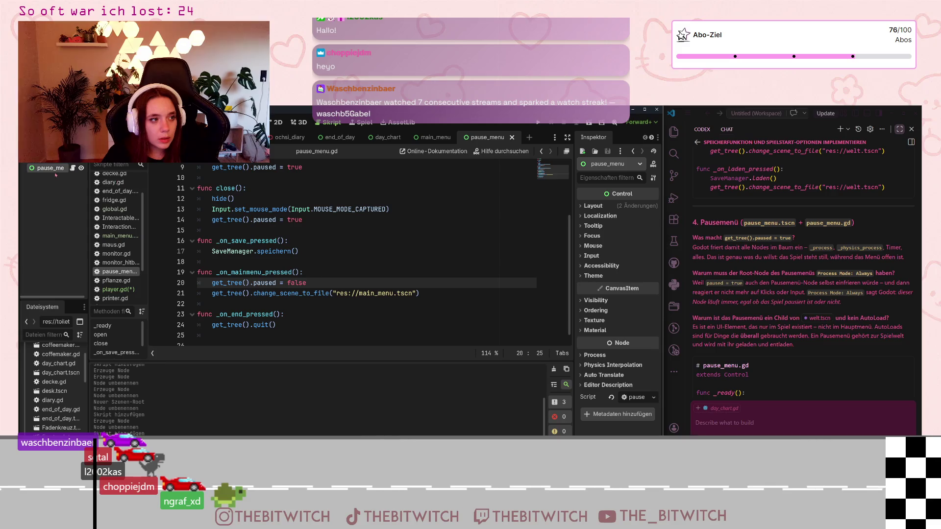
pyautogui.rightClick(55, 175)
pyautogui.click(98, 359)
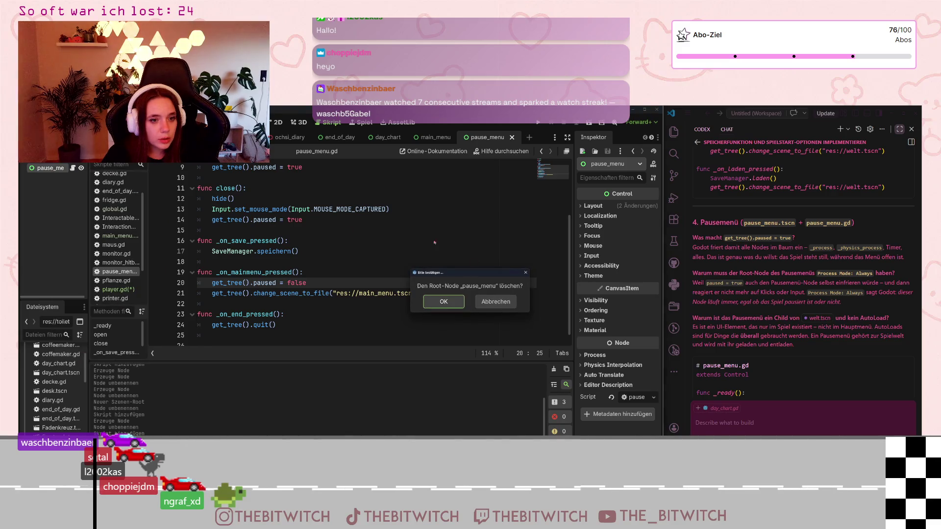
pyautogui.click(443, 301)
pyautogui.rightClick(508, 138)
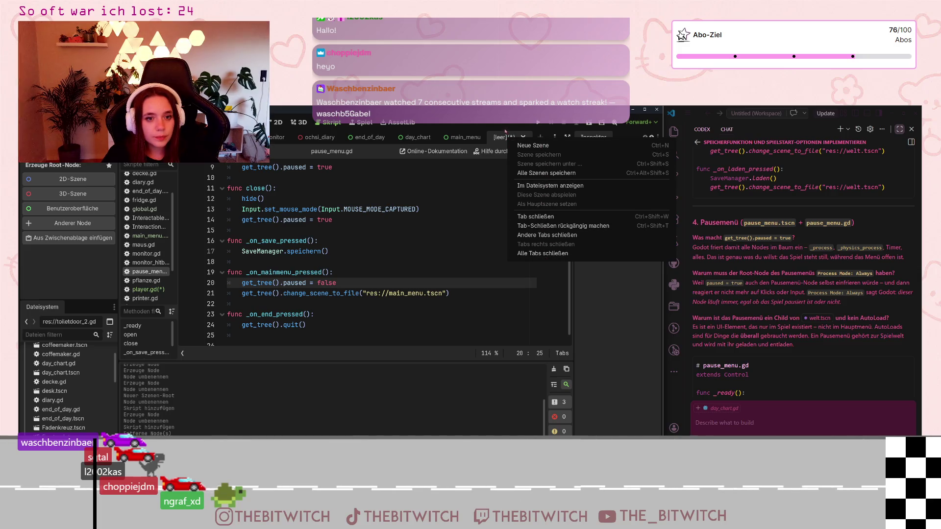
pyautogui.click(535, 216)
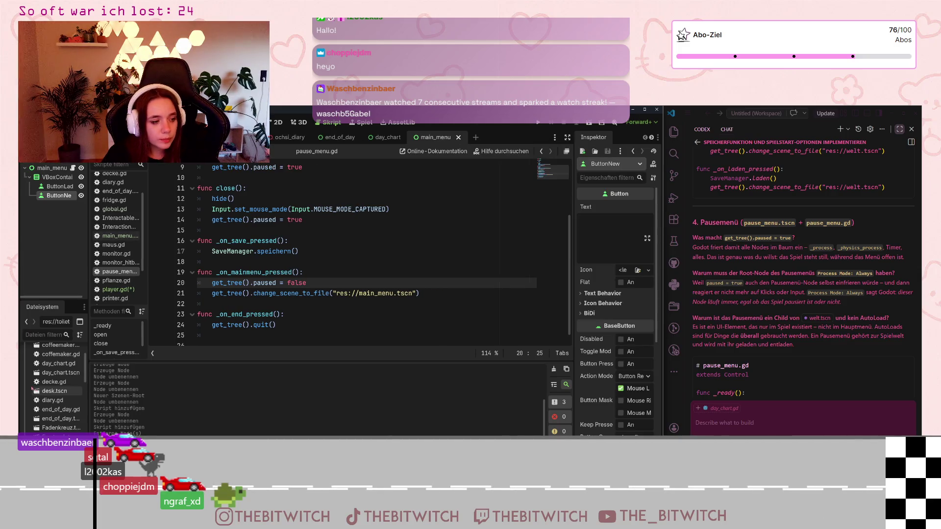
# Delete pause_menu.tscn from the project in the FileSystem panel.
pyautogui.scroll(-10, 49, 392)
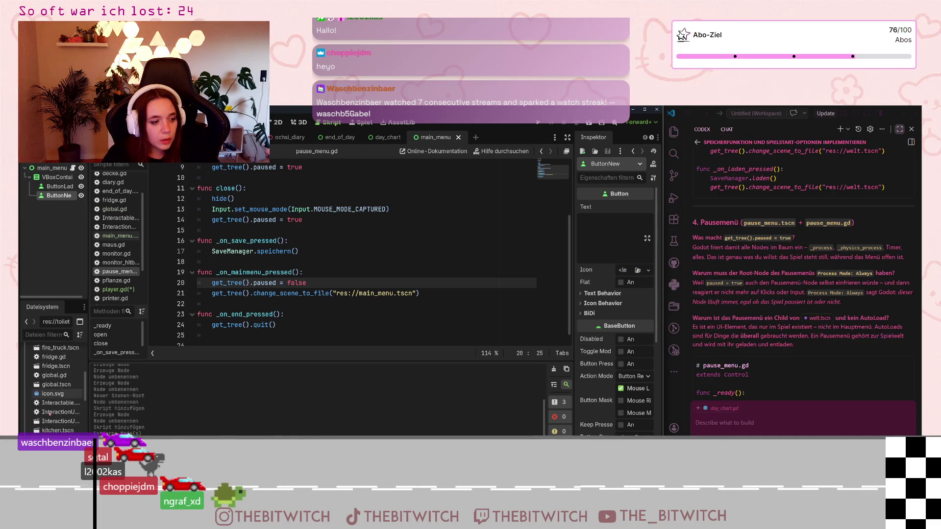
pyautogui.click(51, 415)
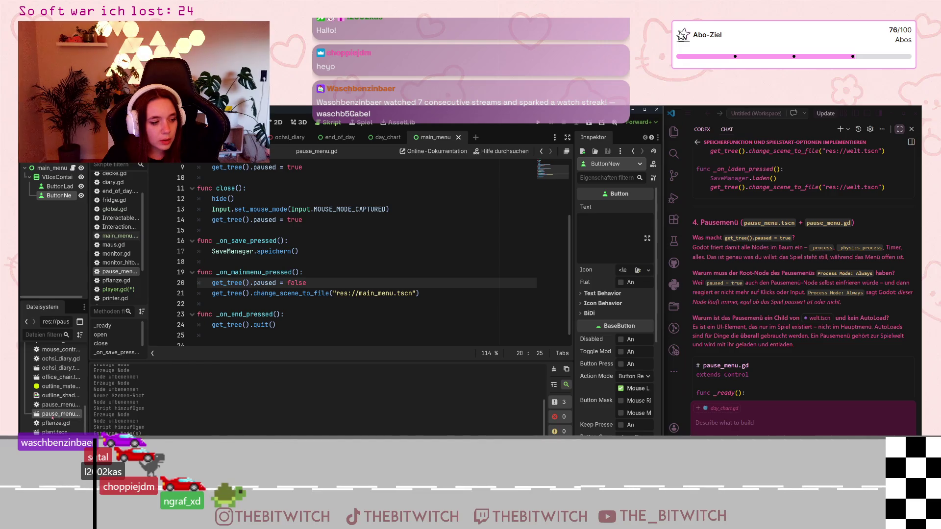
pyautogui.rightClick(52, 415)
pyautogui.click(73, 420)
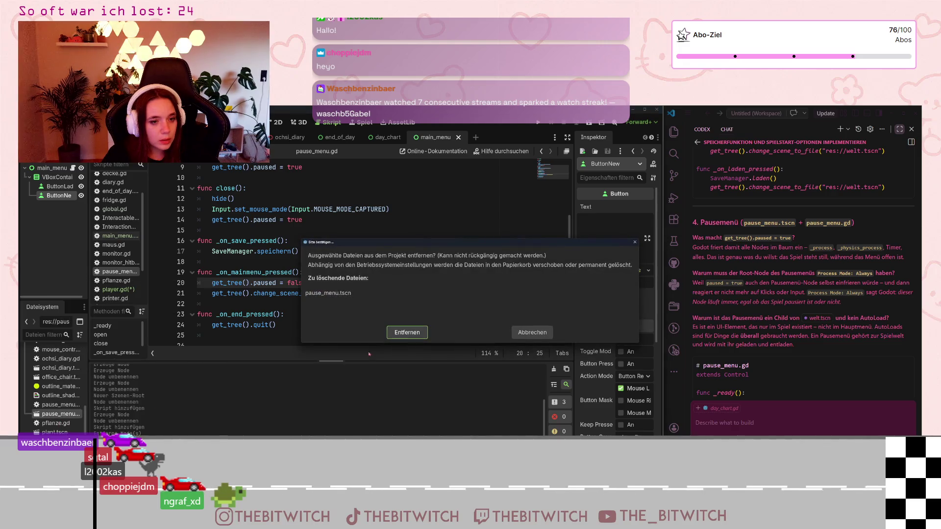
pyautogui.click(406, 332)
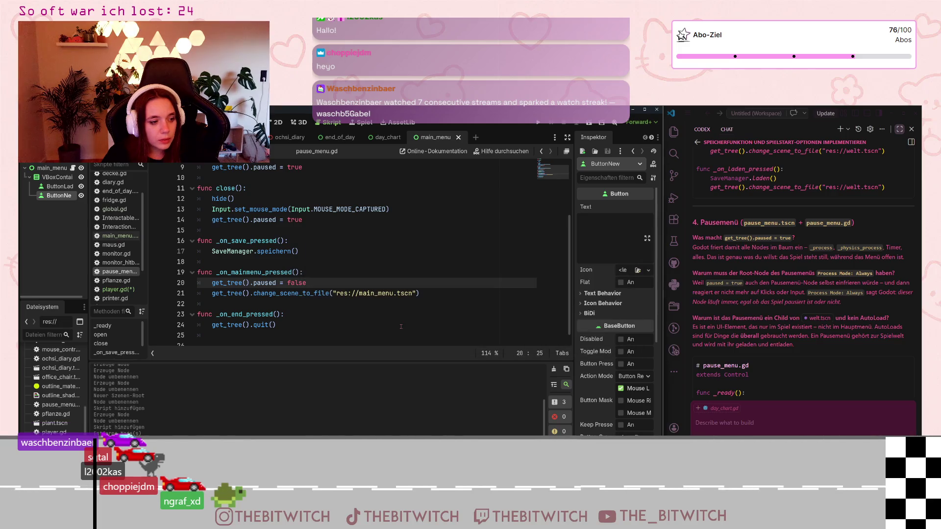